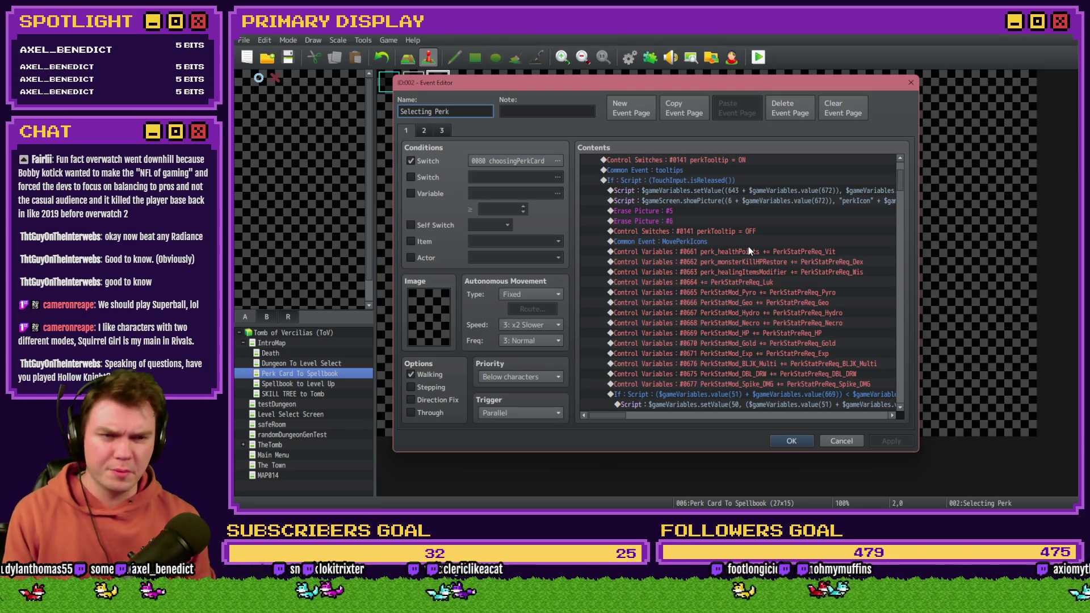
Step: Leave the Selecting Perk event editor and bring up the Goblin Sushi store page in Steam
{"action": "key", "text": "alt+Tab"}
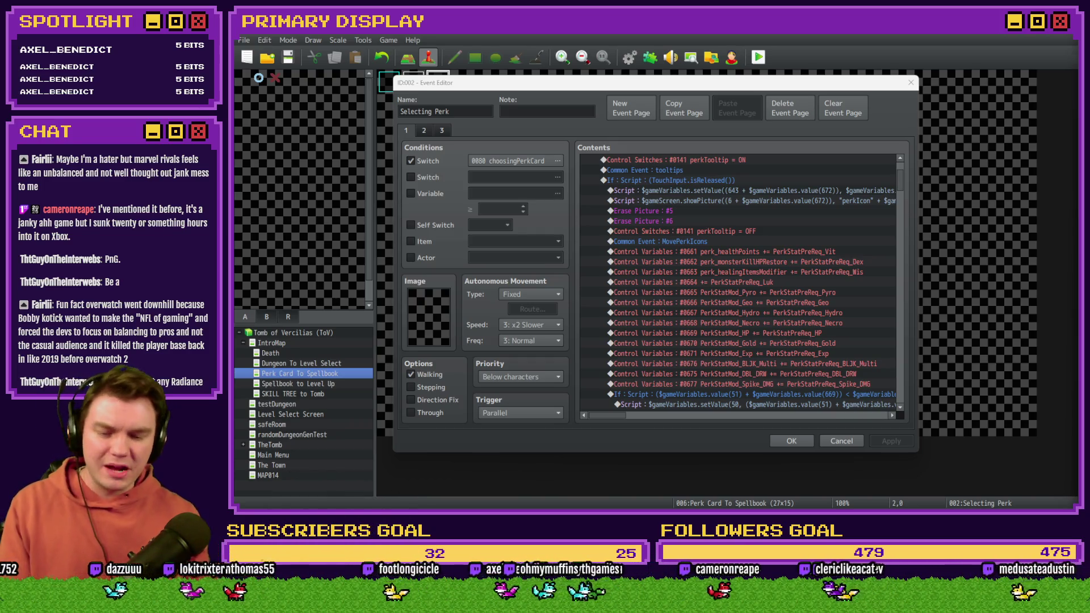
{"action": "left_click", "coordinate": [960, 376]}
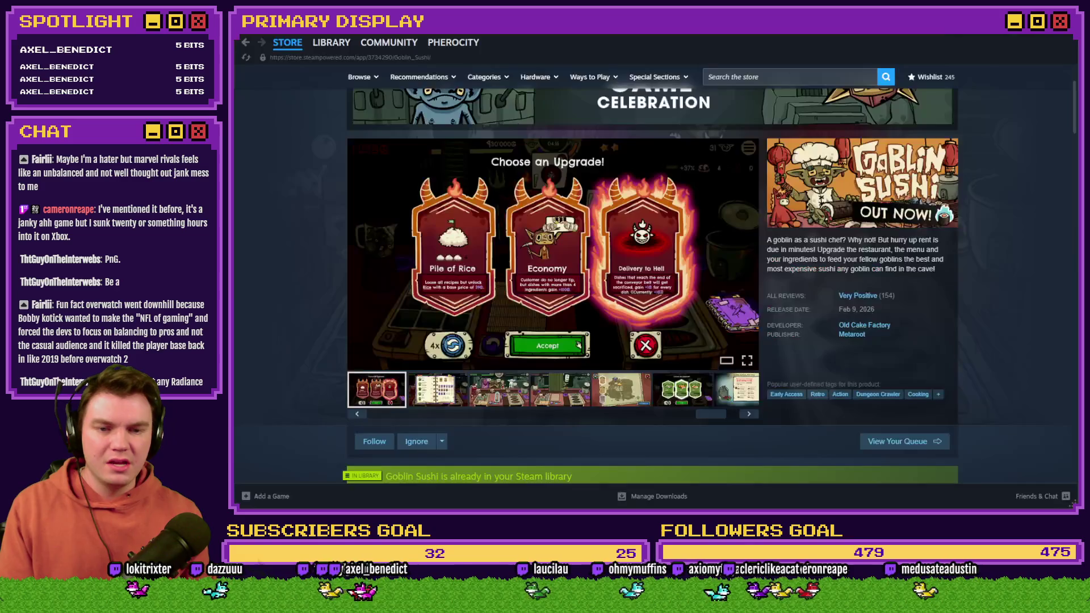
Step: Glance at Steam's Marvel Rivals library page, then return to RPG Maker's Selecting Perk event editor
{"action": "key", "text": "alt+Tab"}
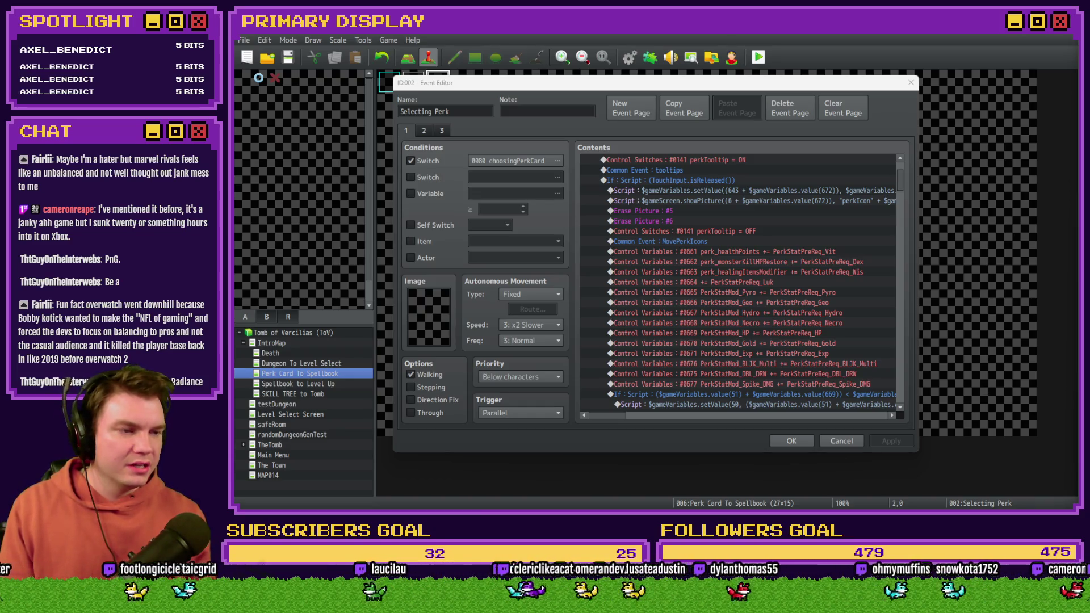
{"action": "key", "text": "alt+Tab"}
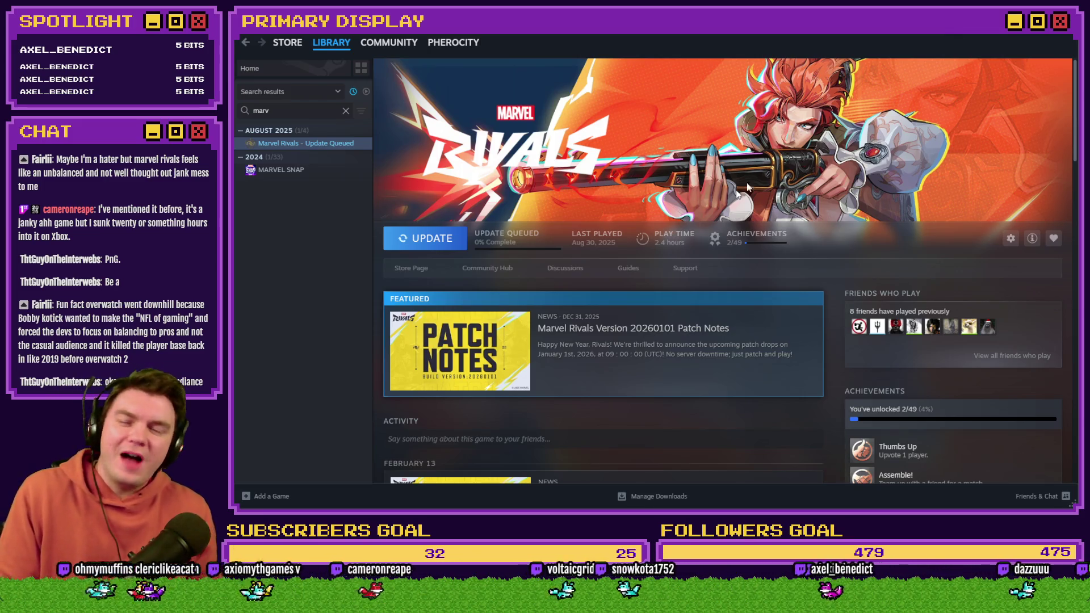
{"action": "left_click", "coordinate": [1070, 34]}
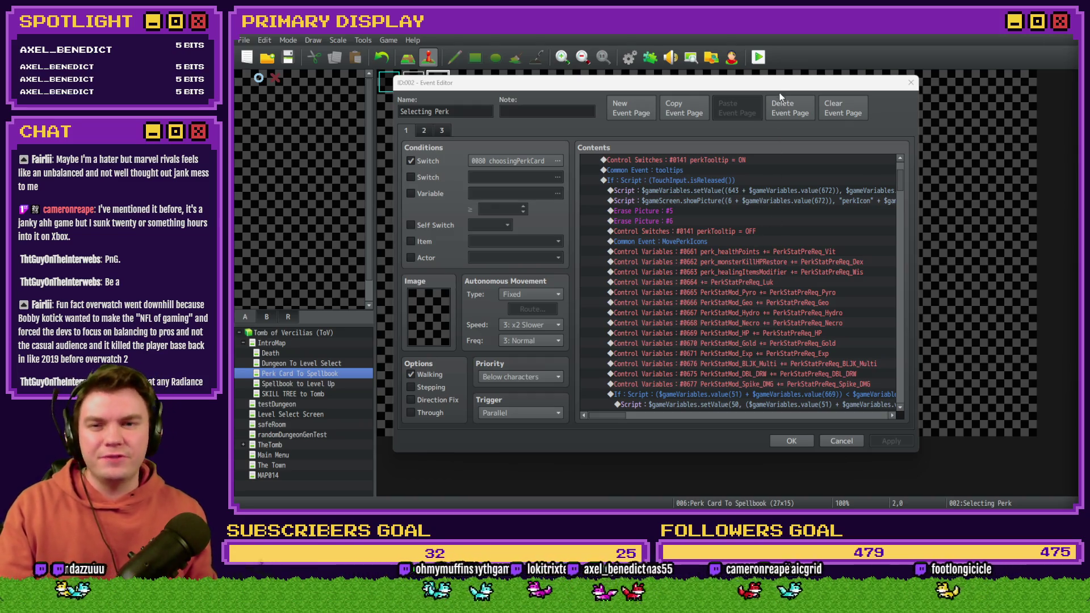
{"action": "left_click", "coordinate": [788, 158]}
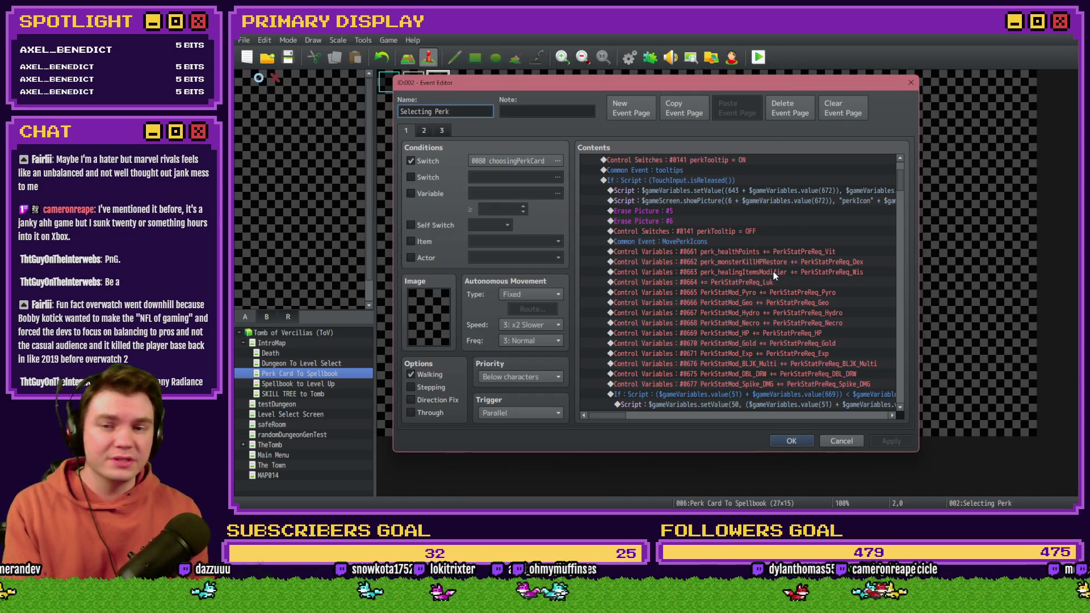
{"action": "left_click", "coordinate": [681, 252]}
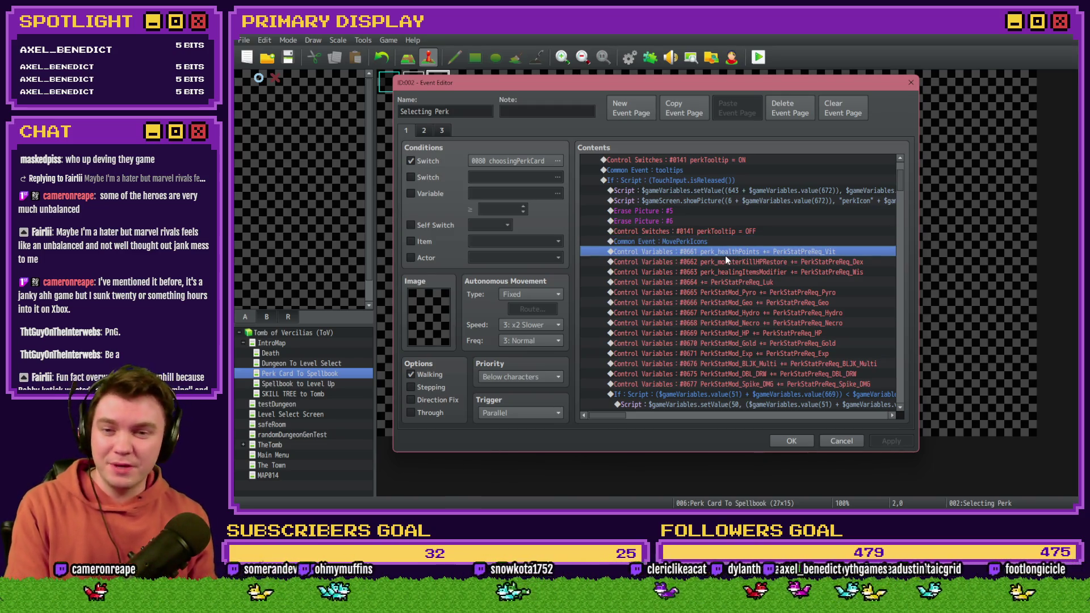
Step: Delete the perk stat variable lines (#0661–#0663, #0675, #0677) from card 1's and card 2's branches
{"action": "key", "text": "Delete"}
{"action": "key", "text": "Delete"}
{"action": "key", "text": "Delete"}
{"action": "key", "text": "Delete"}
{"action": "key", "text": "Delete"}
{"action": "key", "text": "Delete"}
{"action": "key", "text": "Delete"}
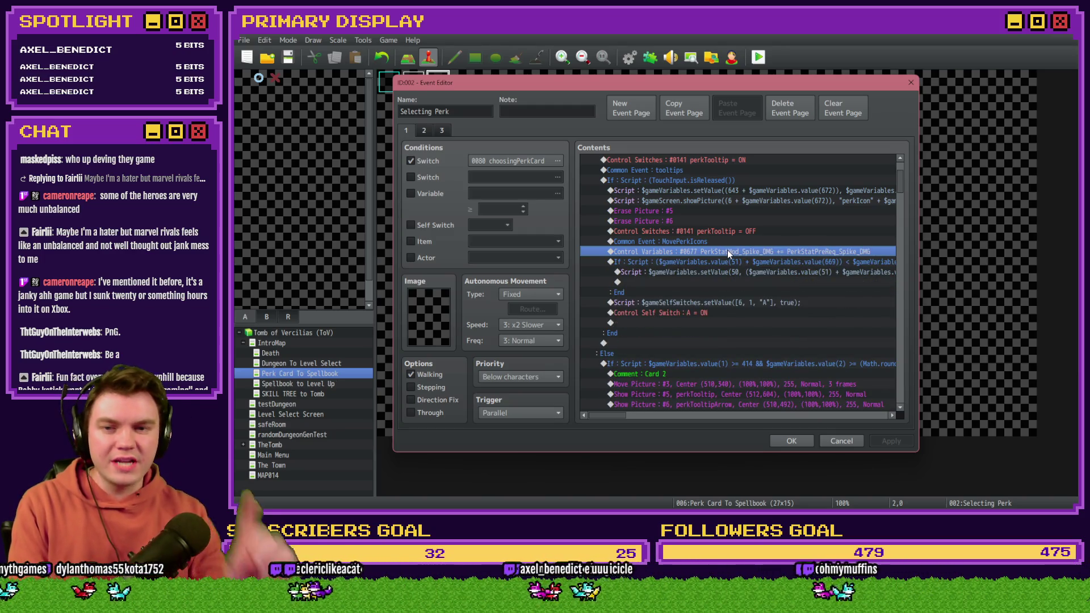
{"action": "key", "text": "Delete"}
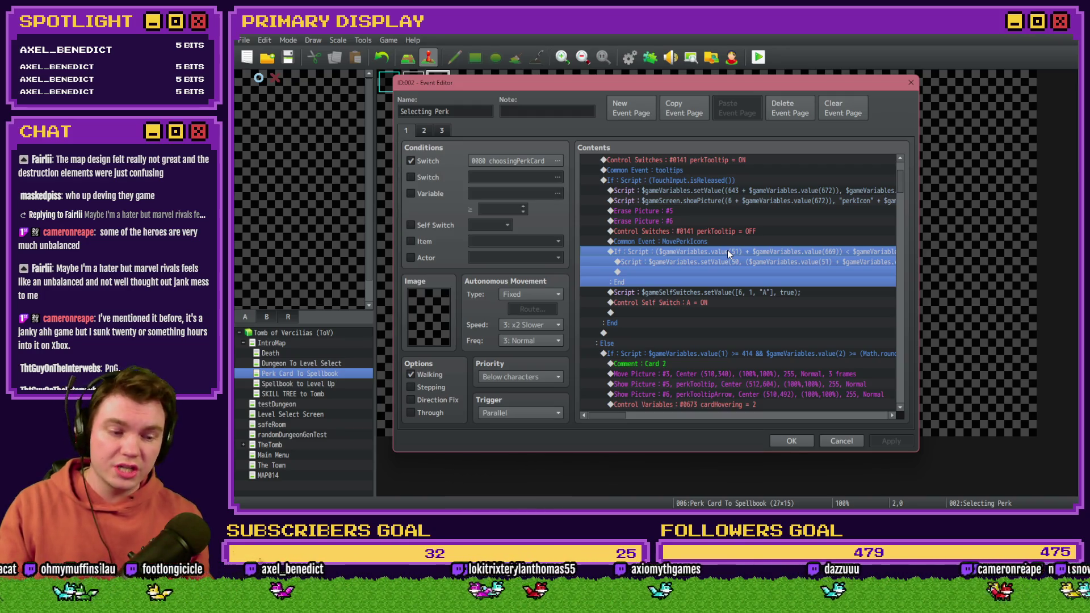
{"action": "scroll", "coordinate": [723, 248], "scroll_direction": "down", "scroll_amount": 7}
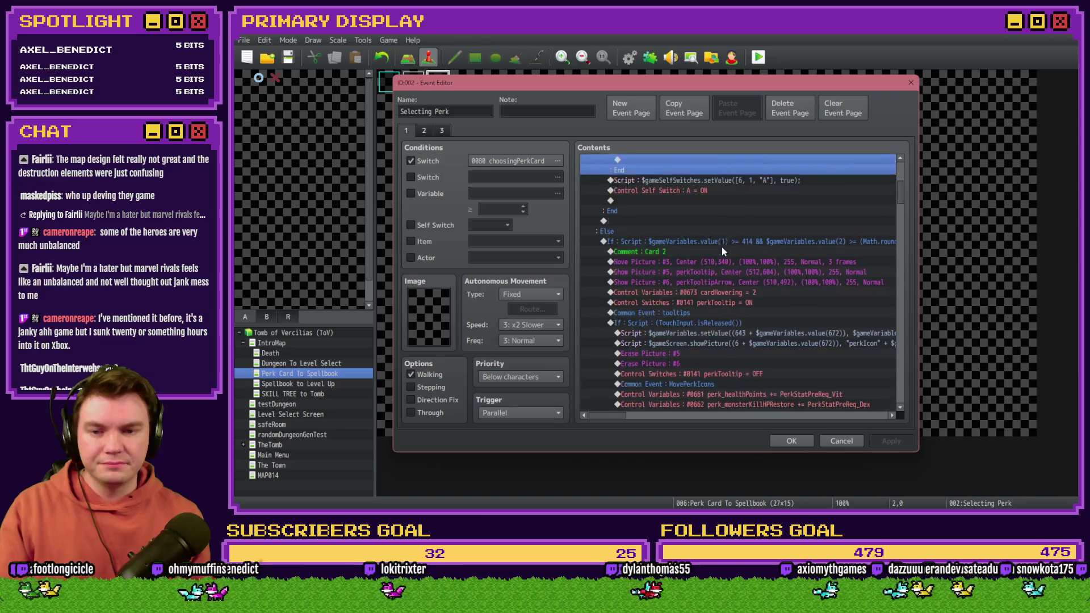
{"action": "scroll", "coordinate": [707, 311], "scroll_direction": "down", "scroll_amount": 2}
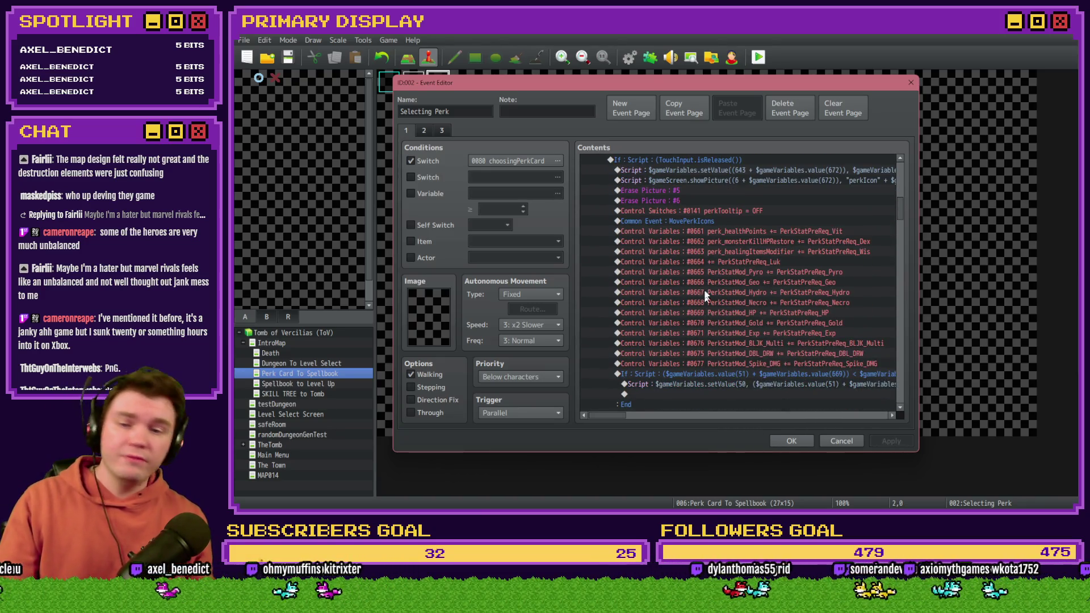
{"action": "left_click", "coordinate": [710, 231]}
{"action": "key", "text": "Delete"}
{"action": "key", "text": "Delete"}
{"action": "key", "text": "Delete"}
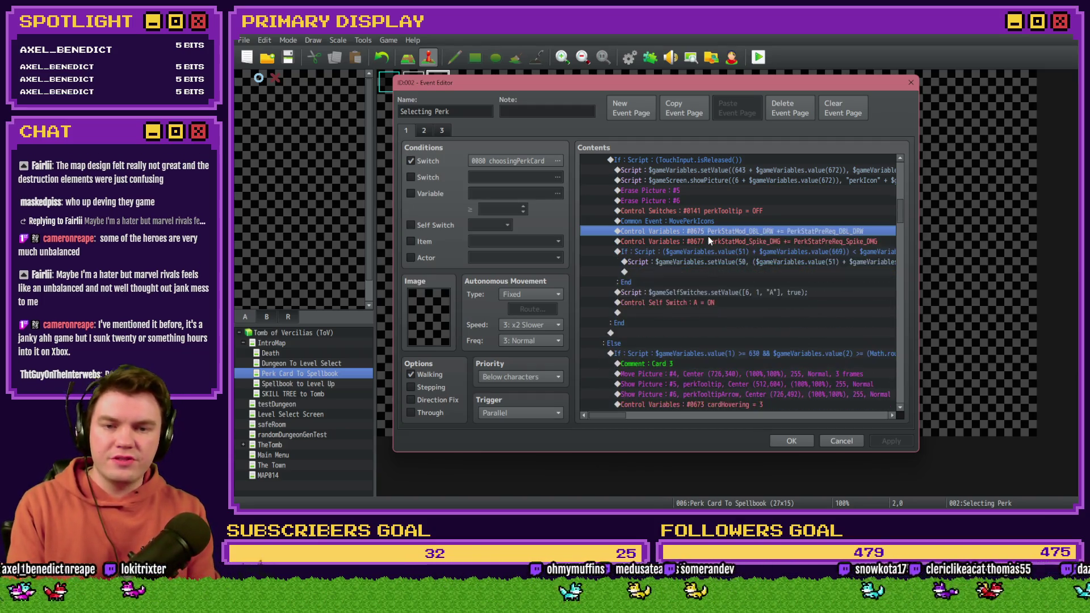
{"action": "key", "text": "Delete"}
{"action": "key", "text": "Delete"}
Step: Delete the next card's perk stat variable lines, leaving card 1's MovePerkIcons call selected
{"action": "scroll", "coordinate": [707, 236], "scroll_direction": "down", "scroll_amount": 6}
{"action": "left_click", "coordinate": [772, 293]}
{"action": "scroll", "coordinate": [772, 294], "scroll_direction": "down", "scroll_amount": 2}
{"action": "key", "text": "Delete"}
{"action": "key", "text": "Delete"}
{"action": "key", "text": "Delete"}
{"action": "key", "text": "Delete"}
{"action": "key", "text": "Delete"}
{"action": "key", "text": "Delete"}
{"action": "left_click_drag", "start_coordinate": [898, 248], "coordinate": [904, 179]}
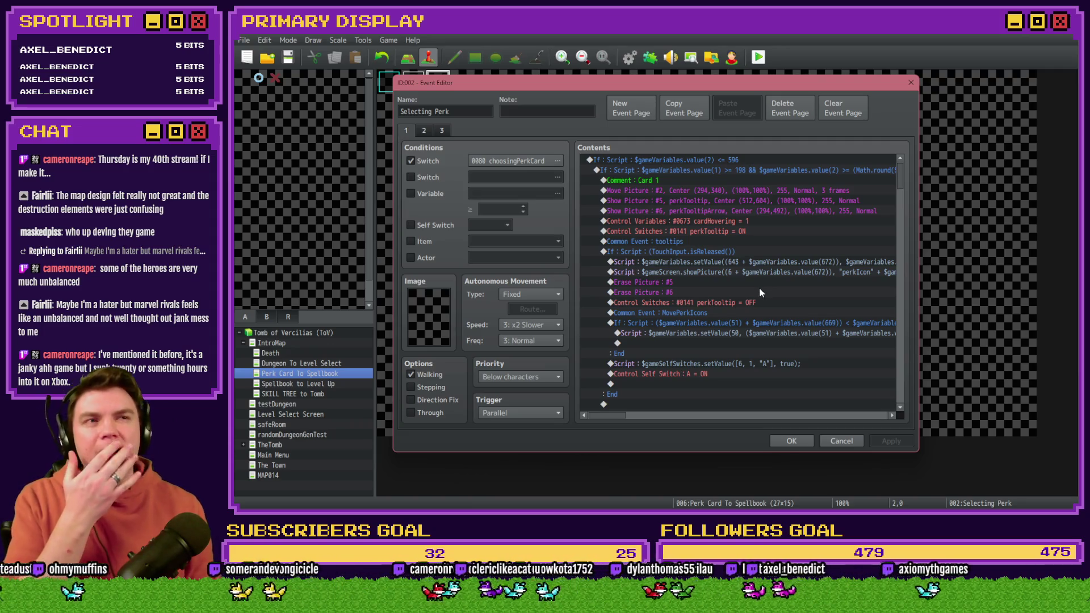
{"action": "left_click", "coordinate": [692, 314]}
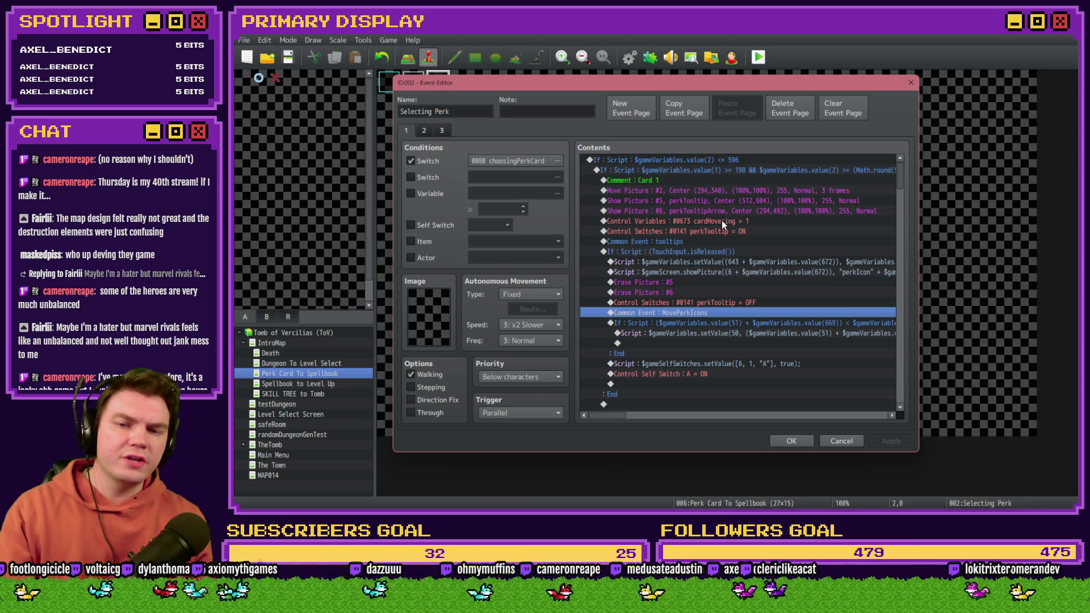
Step: Bring up the Event Commands list for an insert below card 1's MovePerkIcons call
{"action": "mouse_move", "coordinate": [901, 173]}
{"action": "left_mouse_down"}
{"action": "mouse_move", "coordinate": [902, 202]}
{"action": "mouse_move", "coordinate": [898, 178]}
{"action": "mouse_move", "coordinate": [900, 187]}
{"action": "left_mouse_up"}
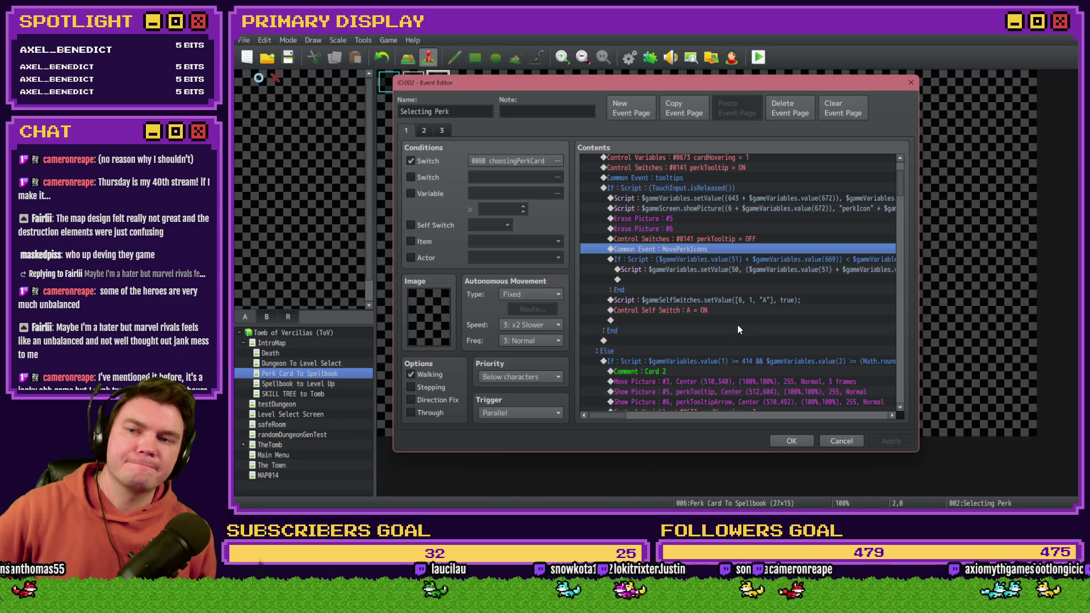
{"action": "left_click", "coordinate": [683, 239]}
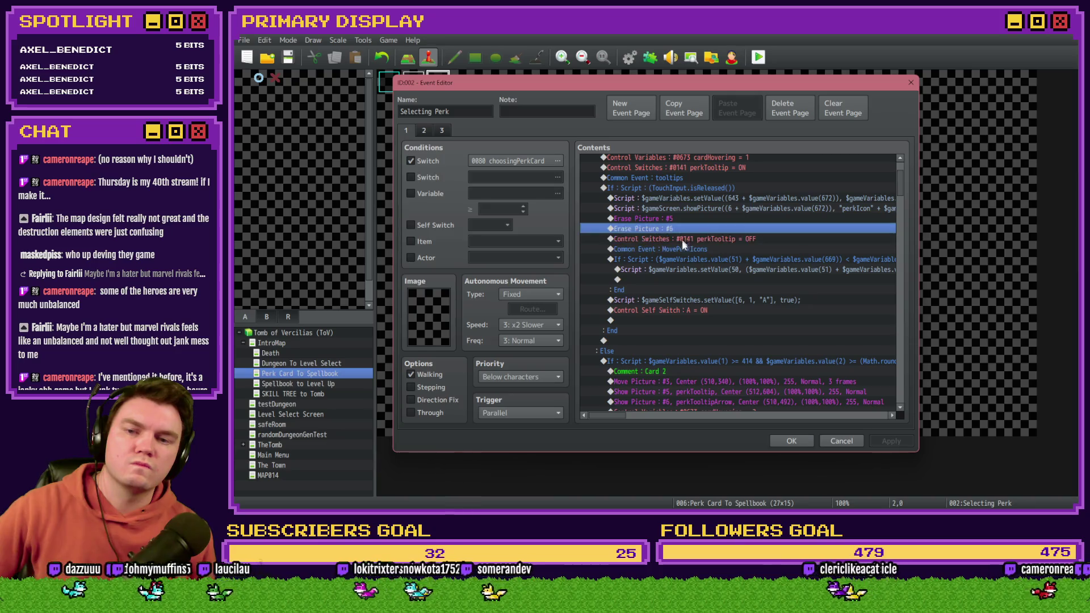
{"action": "left_click", "coordinate": [683, 250]}
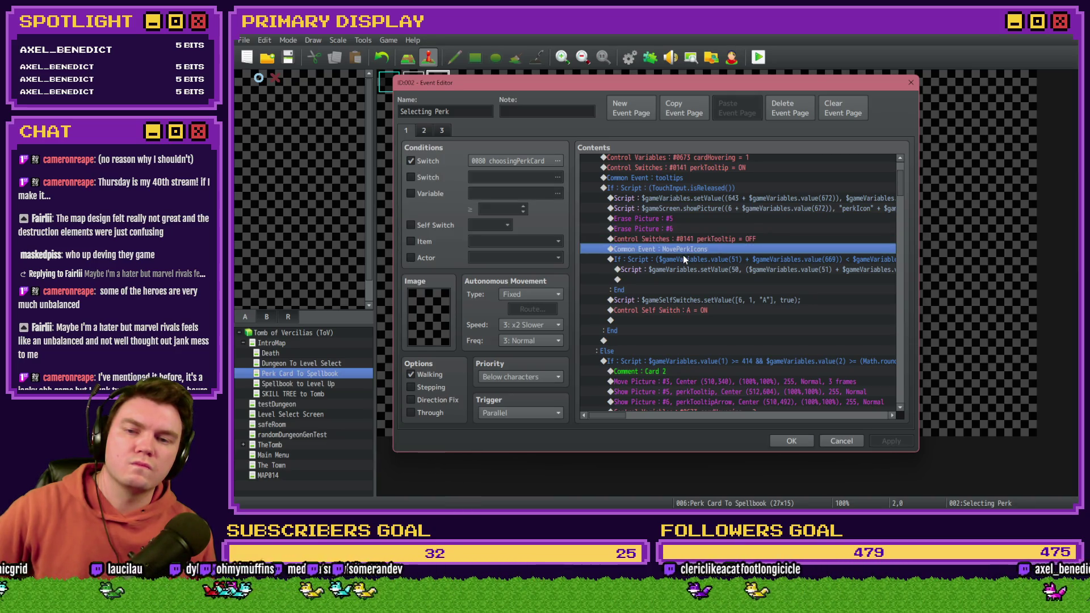
{"action": "key", "text": "Insert"}
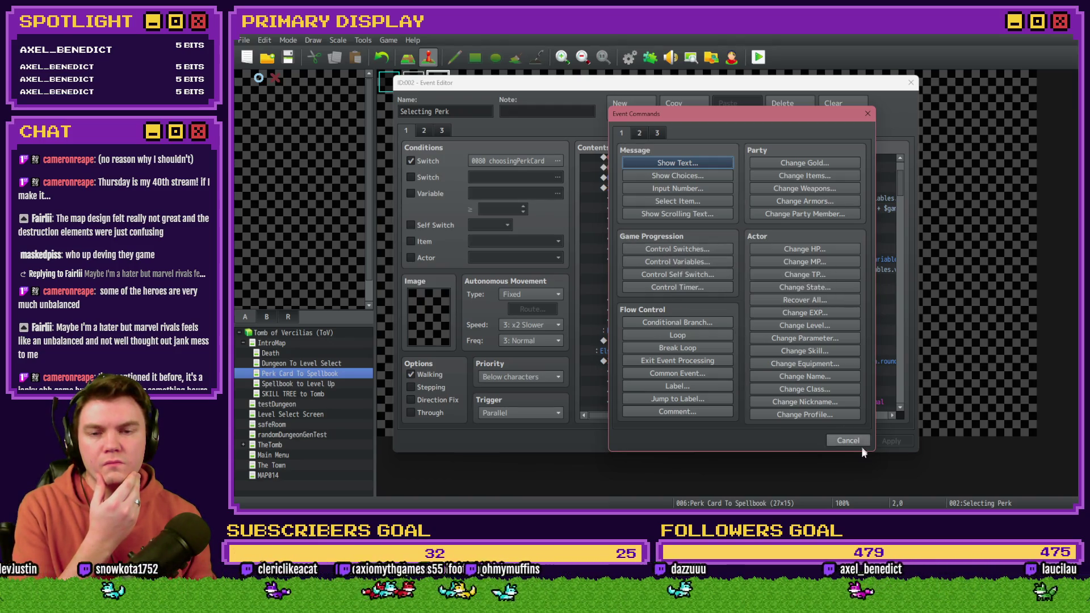
Step: Cancel the command list and open an existing Control Variables command's variable list
{"action": "left_click", "coordinate": [848, 441]}
{"action": "scroll", "coordinate": [897, 179], "scroll_direction": "up", "scroll_amount": 2}
{"action": "scroll", "coordinate": [903, 184], "scroll_direction": "up", "scroll_amount": 1}
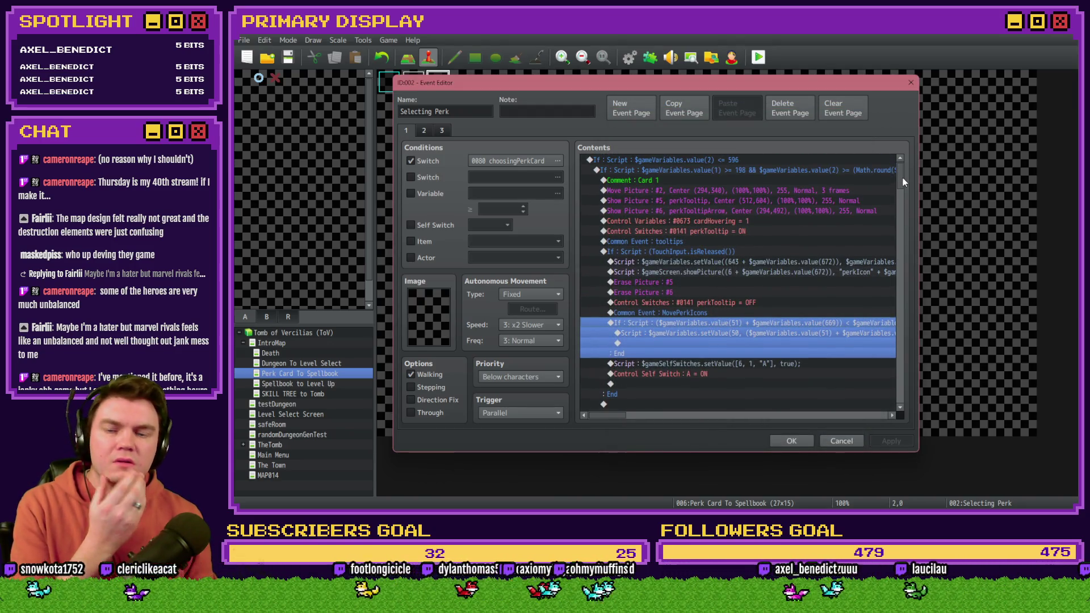
{"action": "double_click", "coordinate": [715, 223]}
{"action": "left_click", "coordinate": [727, 206]}
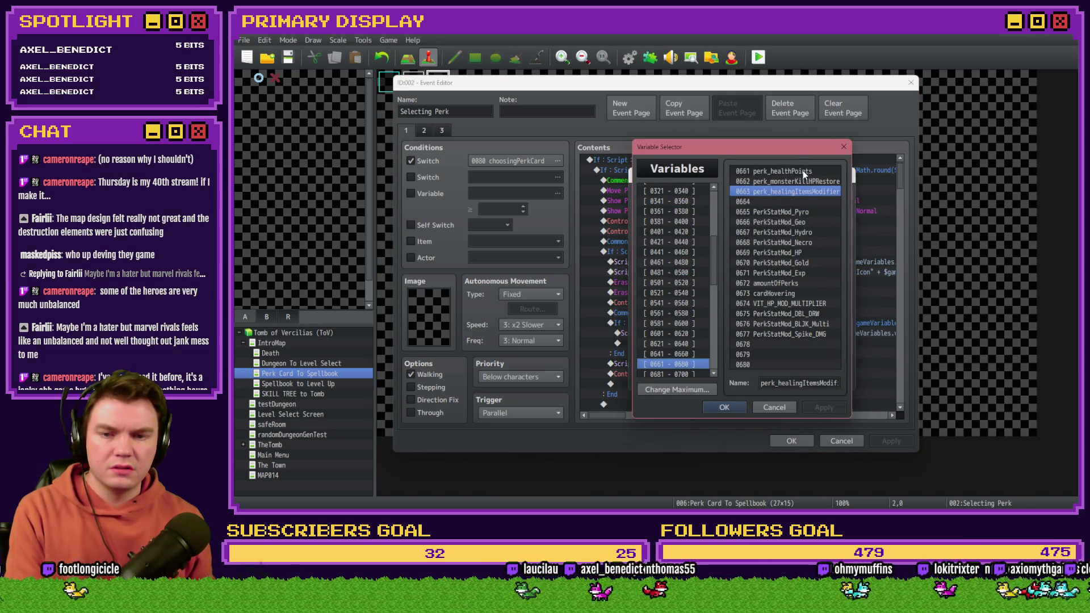
Step: Clear the names of the unused variables 0665–0669 in the Variable Selector
{"action": "left_click", "coordinate": [766, 295]}
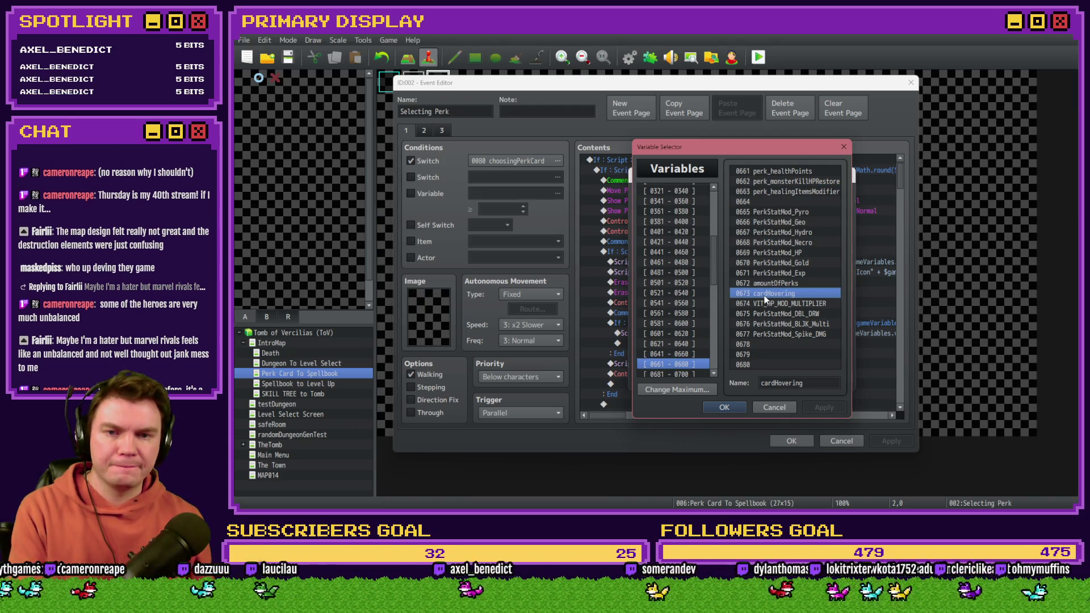
{"action": "left_click", "coordinate": [789, 213]}
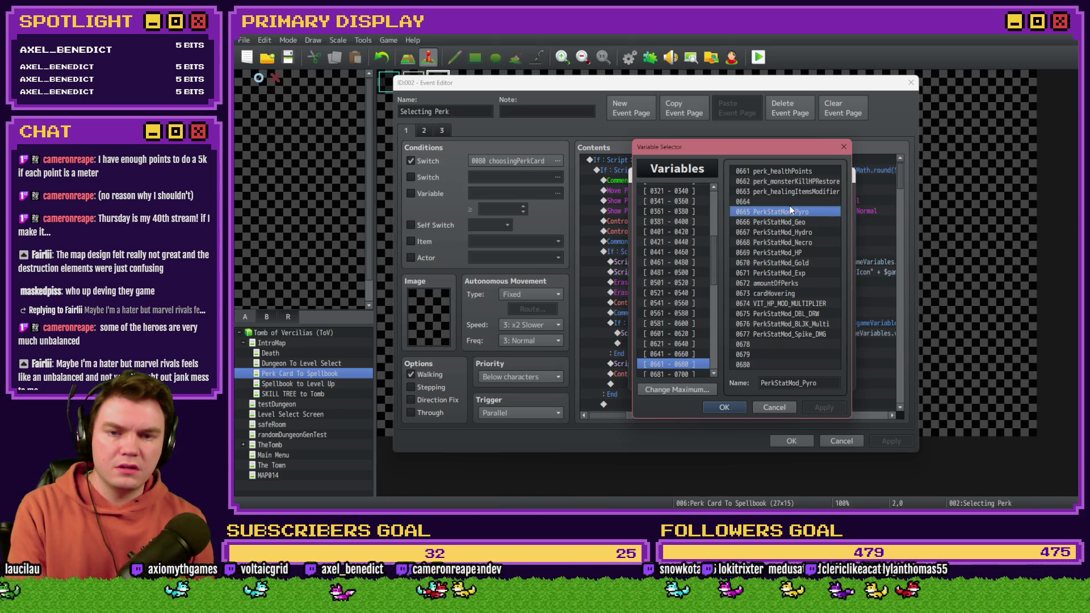
{"action": "key", "text": "Delete"}
{"action": "key", "text": "Down"}
{"action": "key", "text": "Delete"}
{"action": "key", "text": "Down"}
{"action": "key", "text": "Delete"}
{"action": "key", "text": "Down"}
{"action": "key", "text": "Delete"}
{"action": "key", "text": "Down"}
{"action": "key", "text": "Delete"}
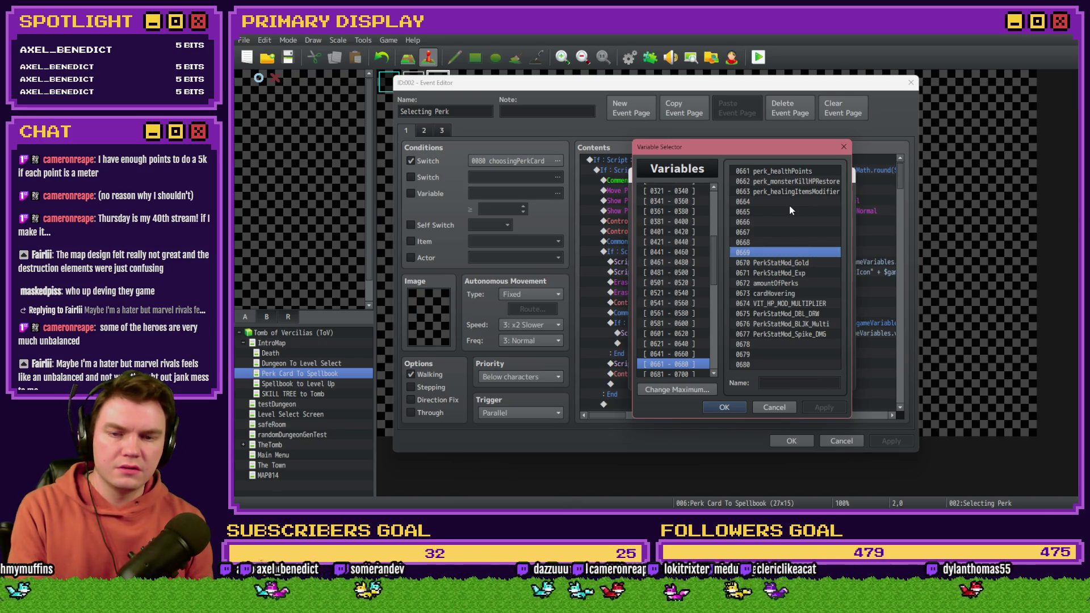
{"action": "key", "text": "Down"}
{"action": "key", "text": "Down"}
{"action": "key", "text": "Down"}
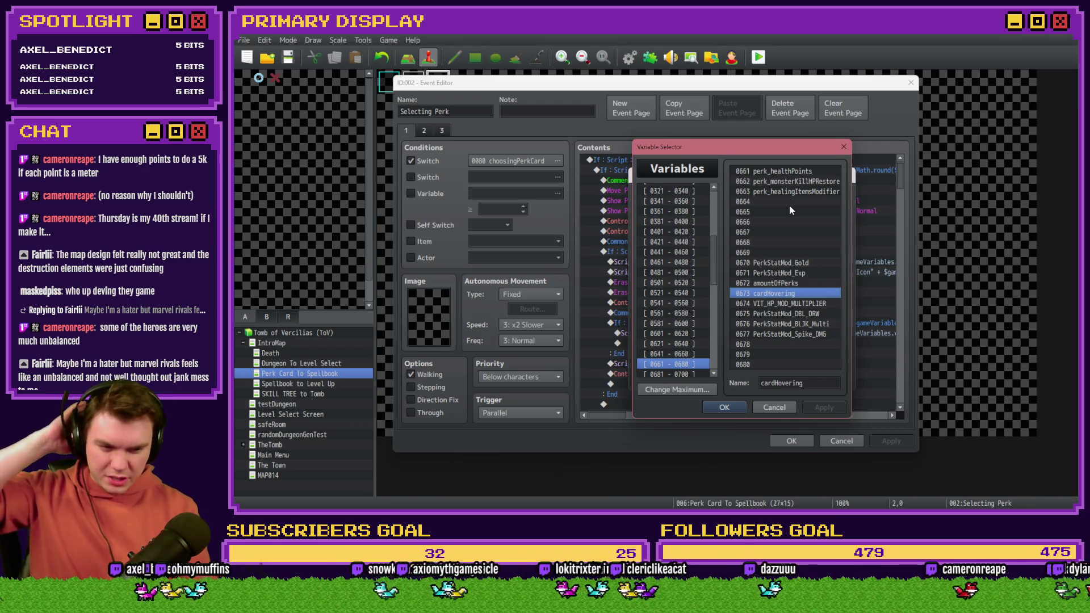
Step: Review perk modifiers 0674–0677, settle on 0673 cardHovering, and browse the 0621–0640 range
{"action": "left_click", "coordinate": [782, 305]}
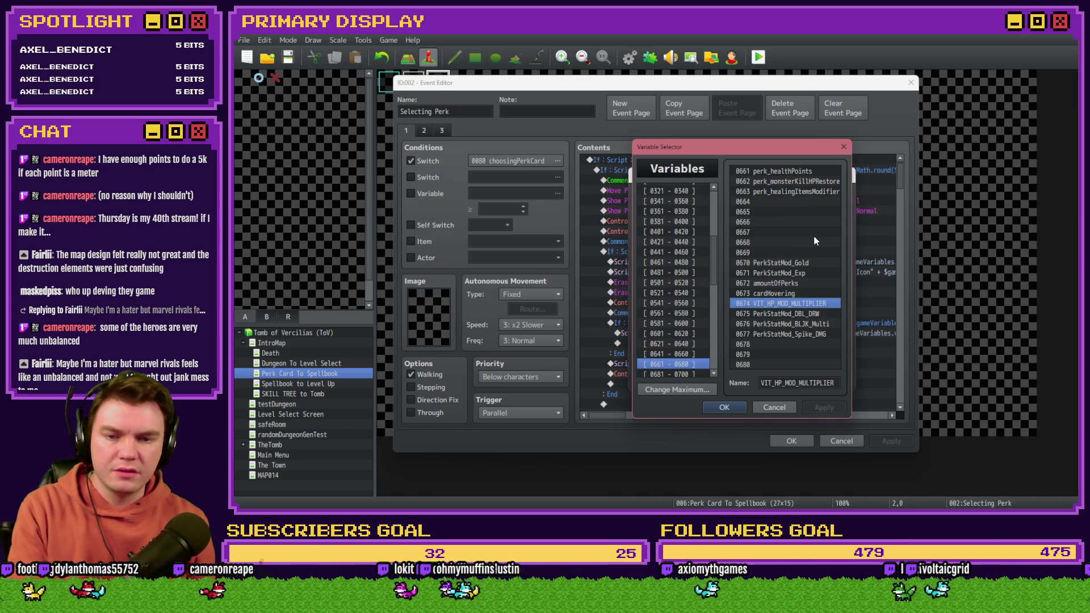
{"action": "key", "text": "Down"}
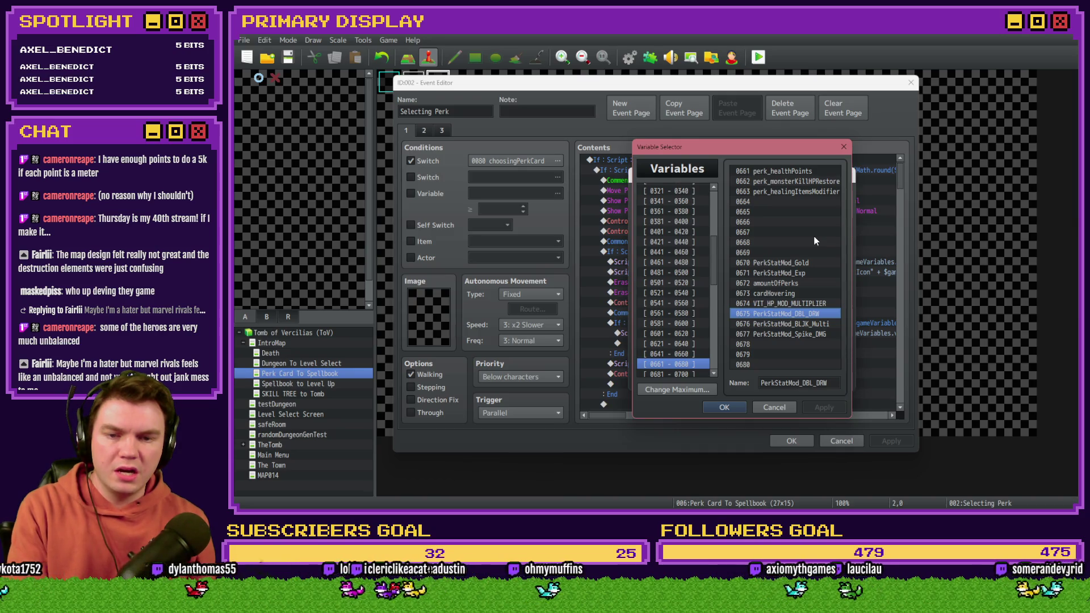
{"action": "key", "text": "Down"}
{"action": "key", "text": "Down"}
{"action": "key", "text": "Up"}
{"action": "key", "text": "Up"}
{"action": "key", "text": "Up"}
{"action": "key", "text": "Down"}
{"action": "key", "text": "Down"}
{"action": "key", "text": "Down"}
{"action": "key", "text": "Up"}
{"action": "key", "text": "Up"}
{"action": "key", "text": "Up"}
{"action": "key", "text": "Down"}
{"action": "key", "text": "Down"}
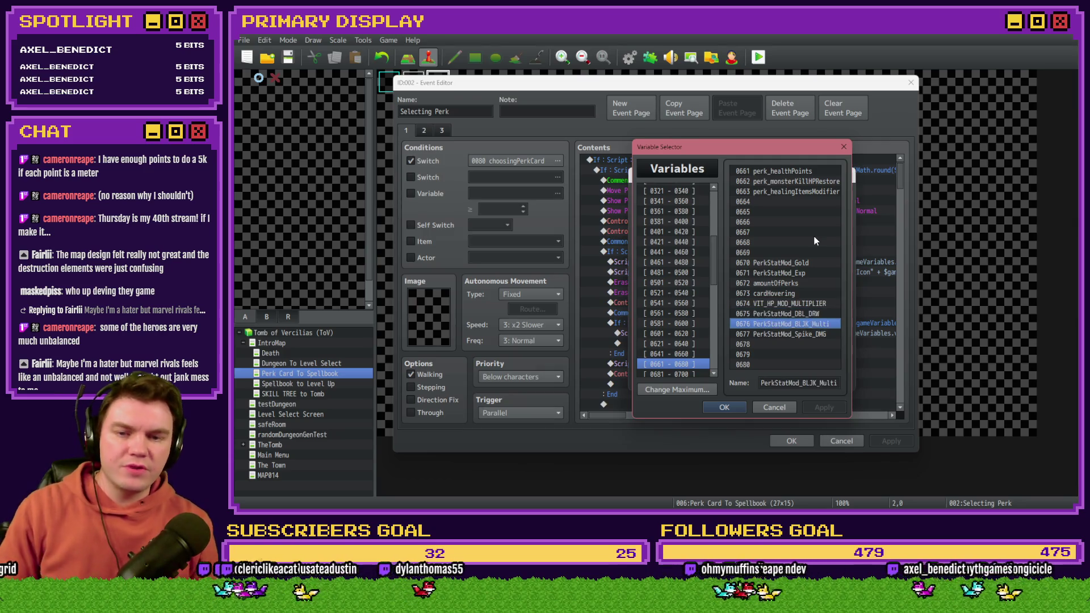
{"action": "key", "text": "Down"}
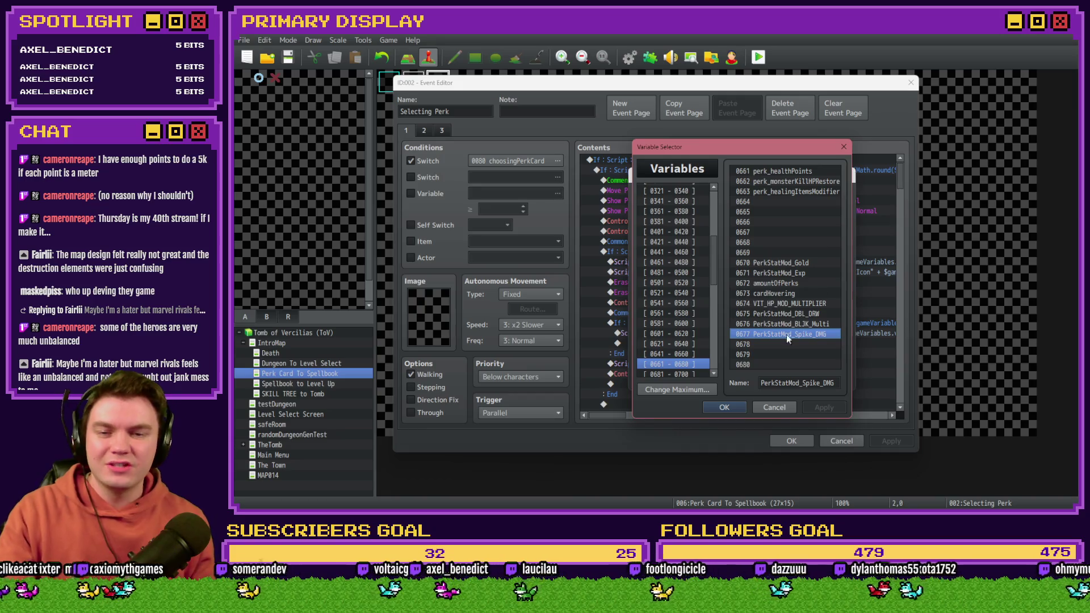
{"action": "left_click_drag", "start_coordinate": [796, 312], "coordinate": [794, 298]}
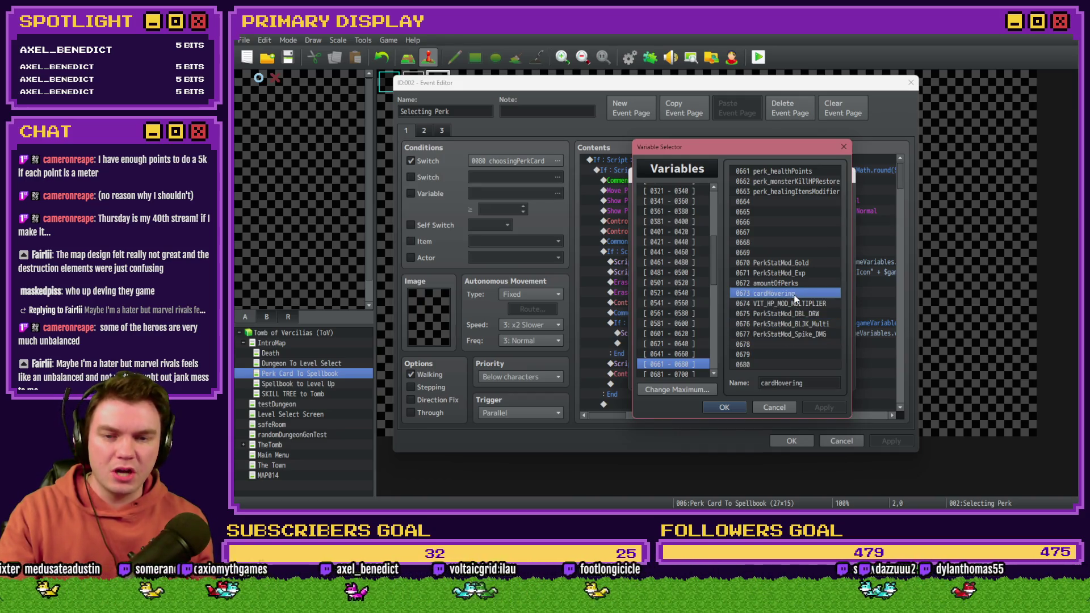
{"action": "left_click", "coordinate": [698, 355]}
Step: Name variables 0653 cardHovering and 0654 cardSelected in the 0641–0660 group
{"action": "left_click", "coordinate": [696, 347]}
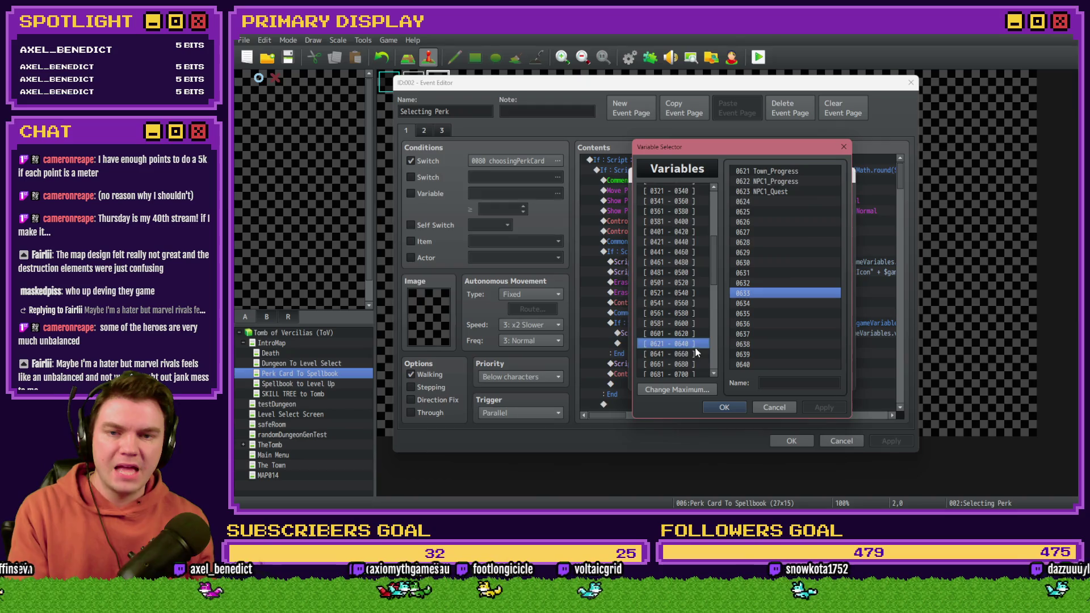
{"action": "left_click", "coordinate": [696, 353]}
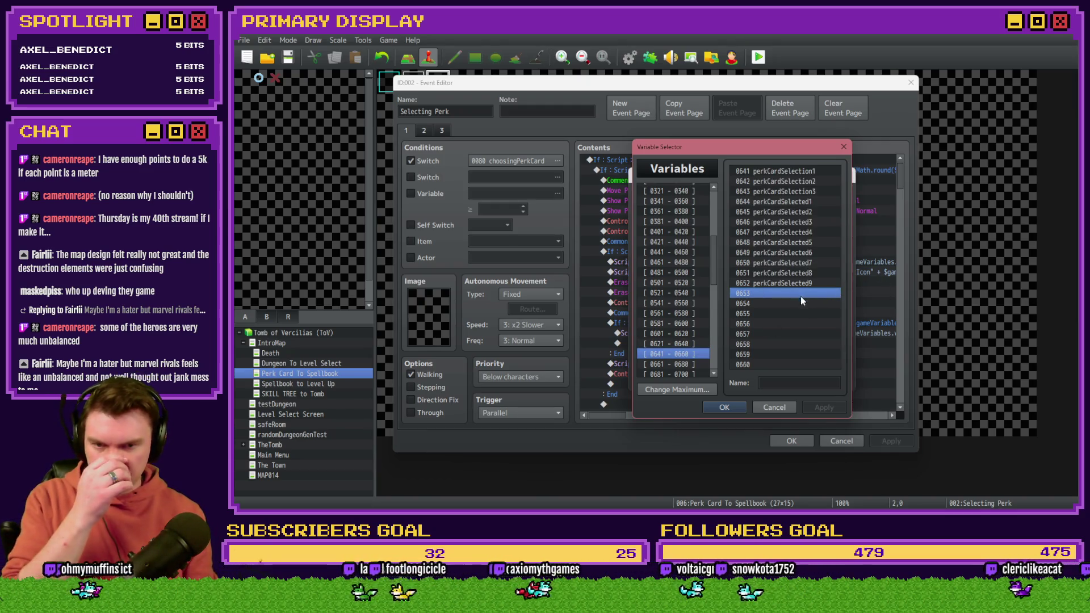
{"action": "left_click", "coordinate": [796, 380]}
{"action": "type", "text": "c"}
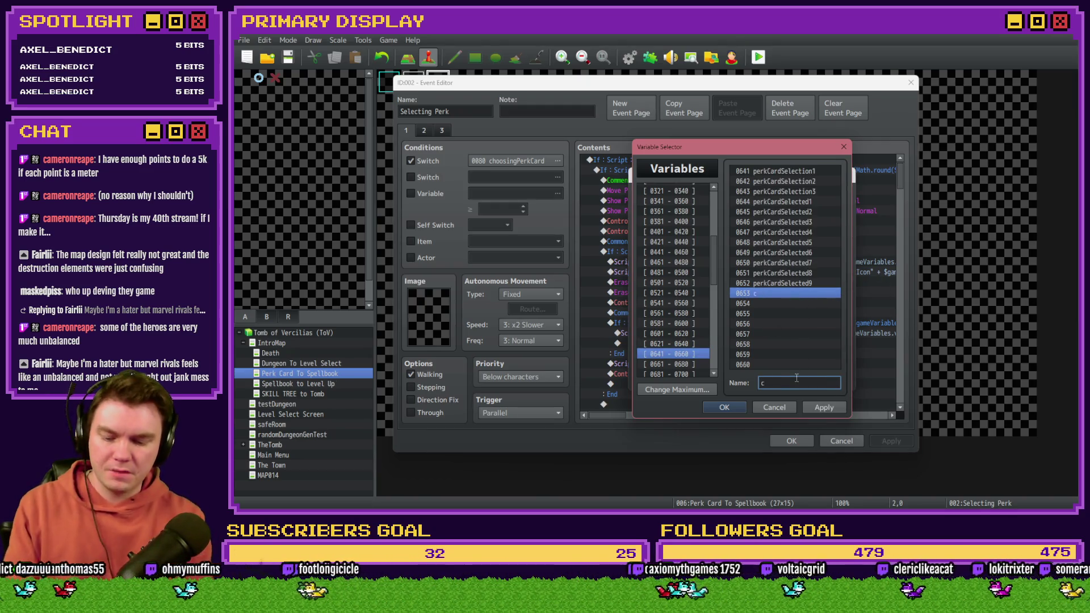
{"action": "type", "text": "ardHovering"}
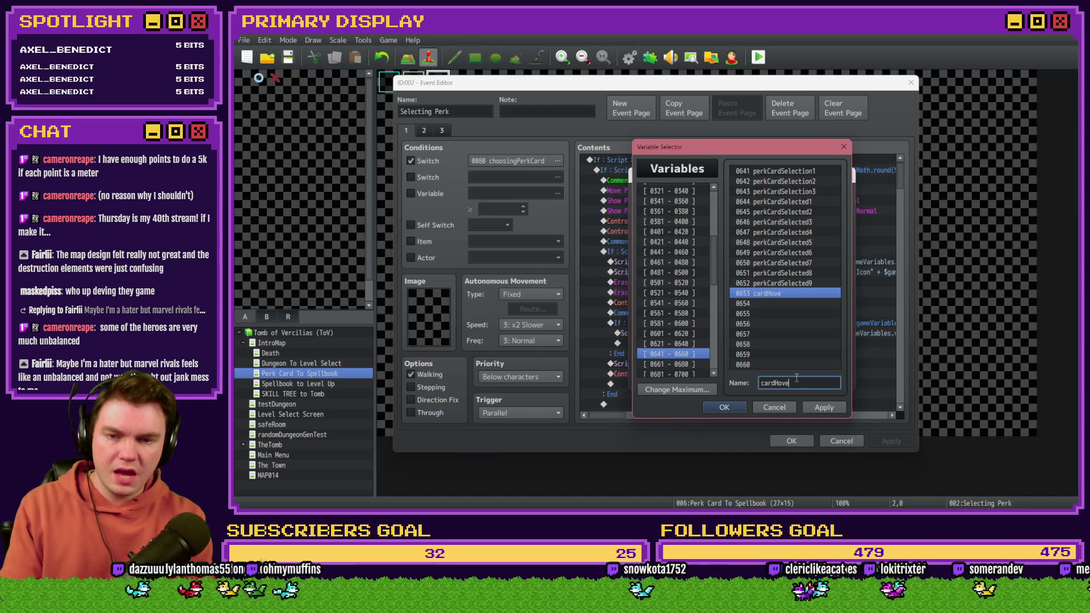
{"action": "left_click", "coordinate": [792, 304]}
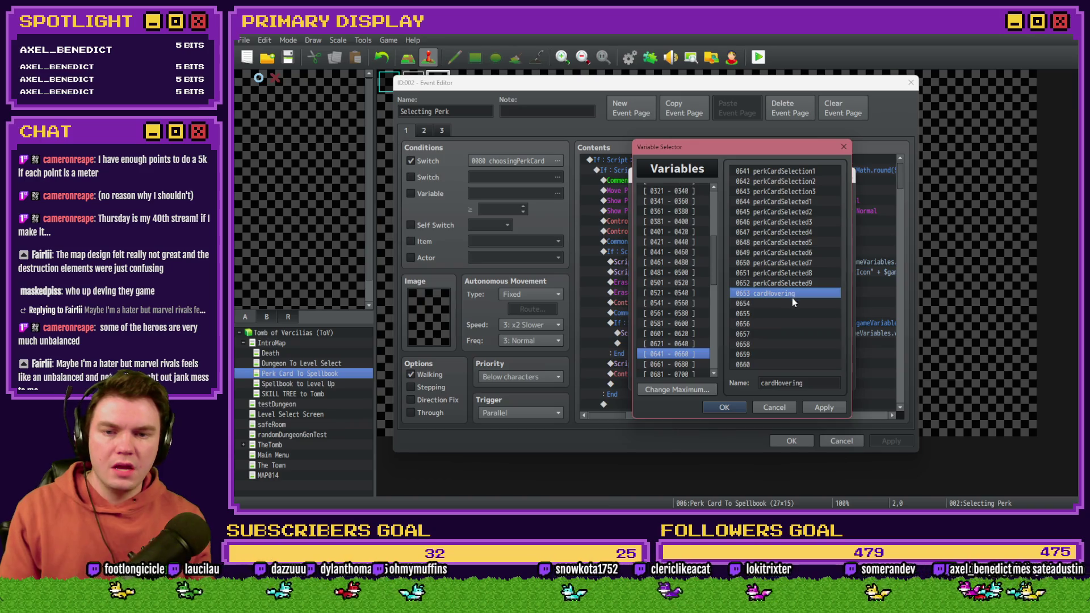
{"action": "left_click", "coordinate": [789, 383]}
{"action": "left_click_drag", "start_coordinate": [804, 384], "coordinate": [775, 384]}
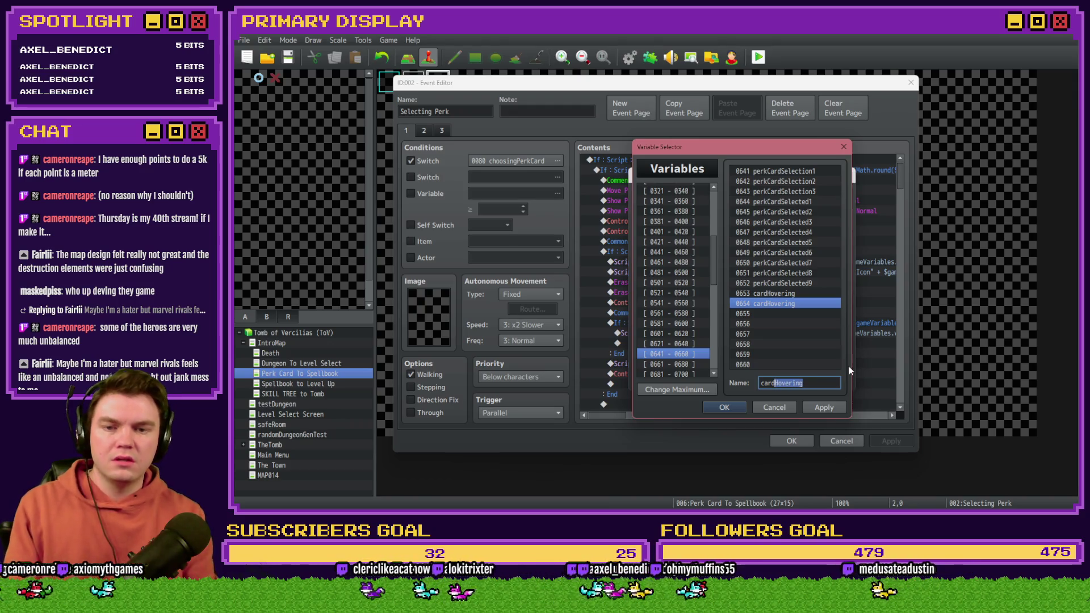
{"action": "type", "text": "Sele"}
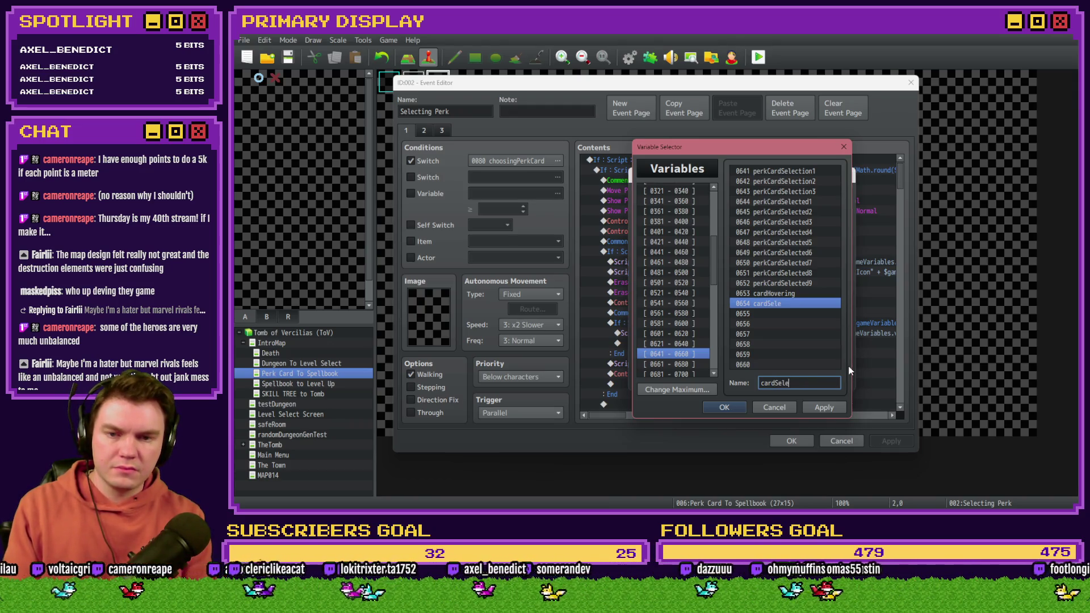
{"action": "type", "text": "cted"}
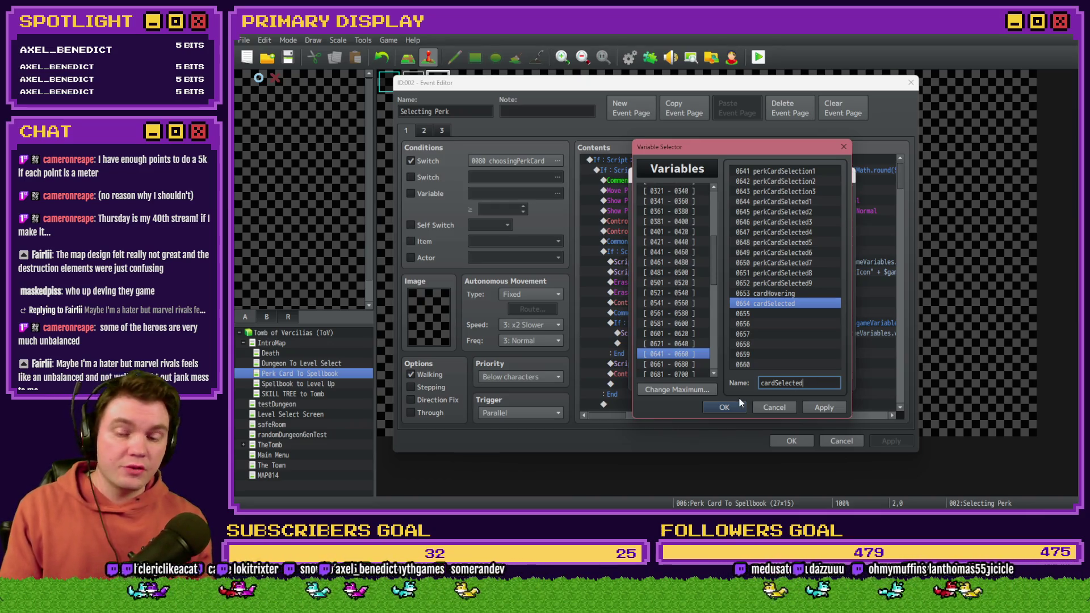
Step: Make Card 1's hover command set 0653 cardHovering to 1
{"action": "left_click", "coordinate": [749, 295]}
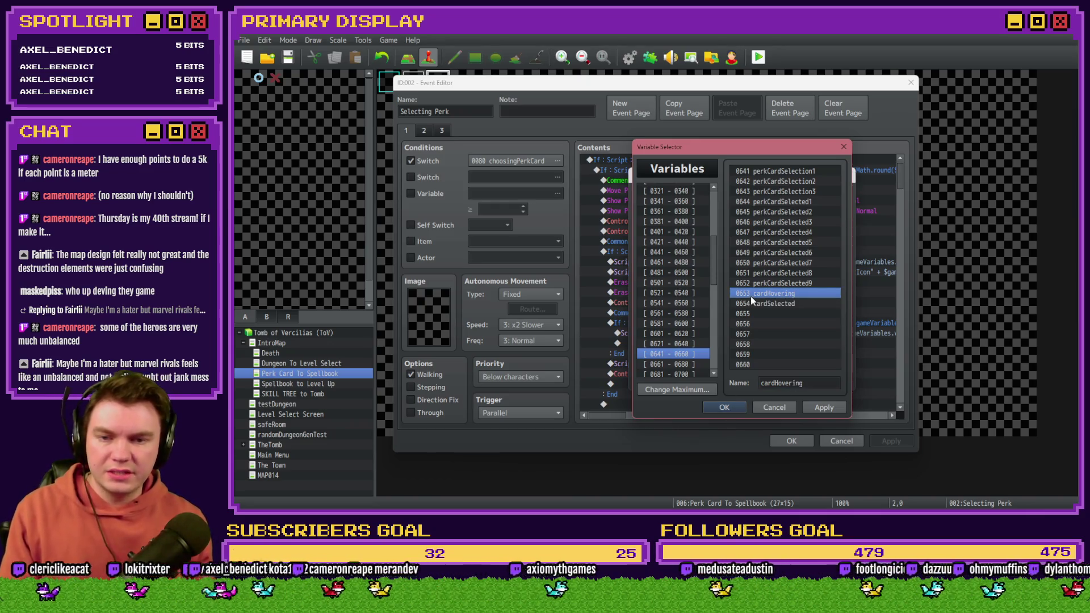
{"action": "left_click_drag", "start_coordinate": [753, 142], "coordinate": [554, 130]}
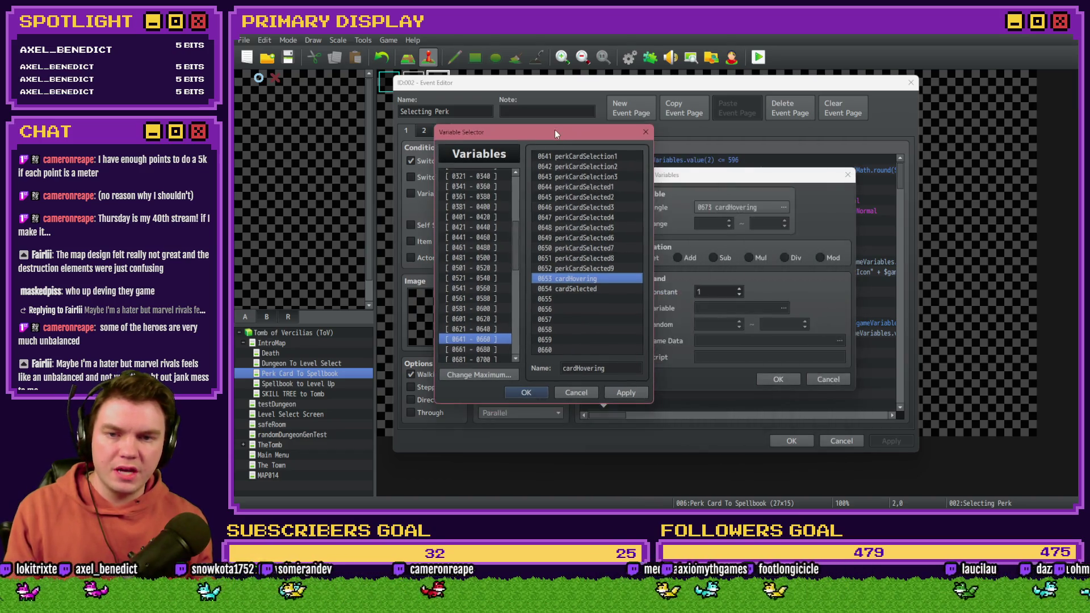
{"action": "left_click", "coordinate": [526, 392]}
{"action": "left_click", "coordinate": [781, 379]}
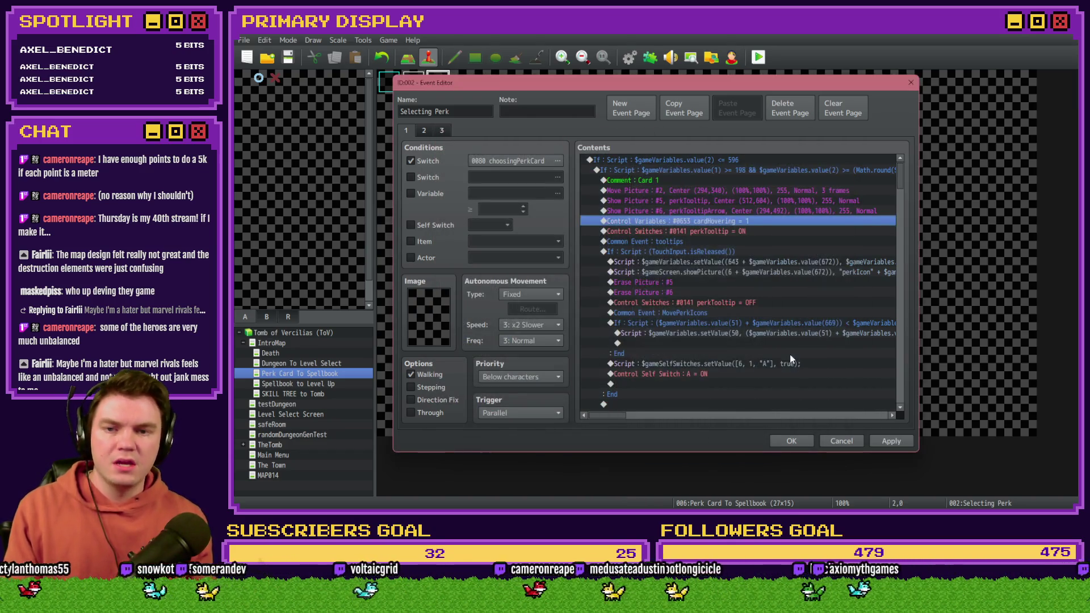
{"action": "scroll", "coordinate": [743, 298], "scroll_direction": "down", "scroll_amount": 6}
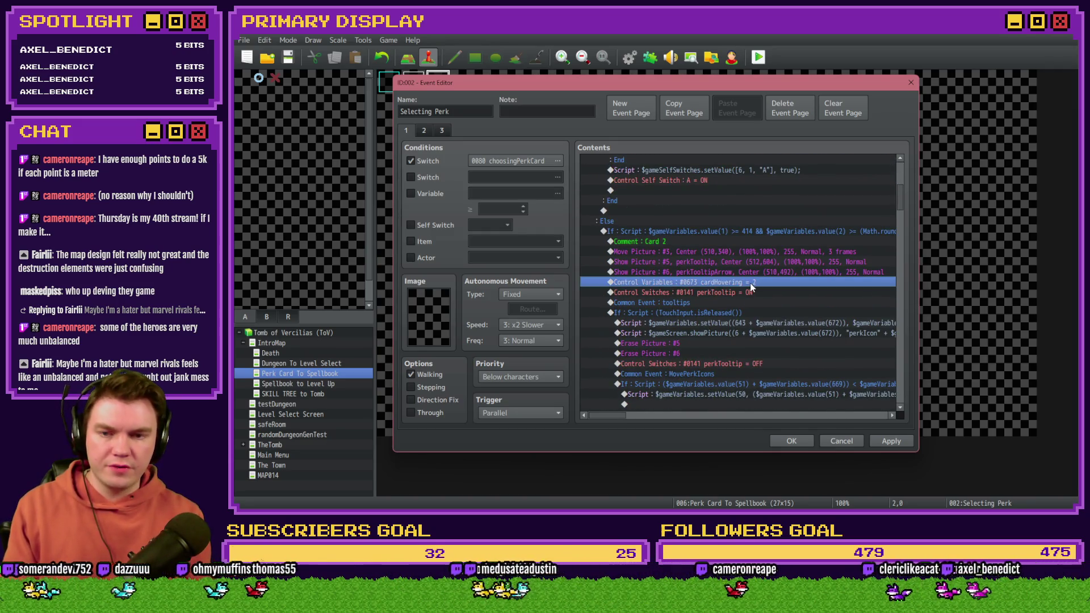
{"action": "double_click", "coordinate": [750, 283]}
Step: Point Card 2's and Card 3's hover commands at 0653 cardHovering, keeping values 2 and 3
{"action": "left_click", "coordinate": [739, 288]}
{"action": "left_click", "coordinate": [778, 378]}
{"action": "scroll", "coordinate": [749, 350], "scroll_direction": "down", "scroll_amount": 4}
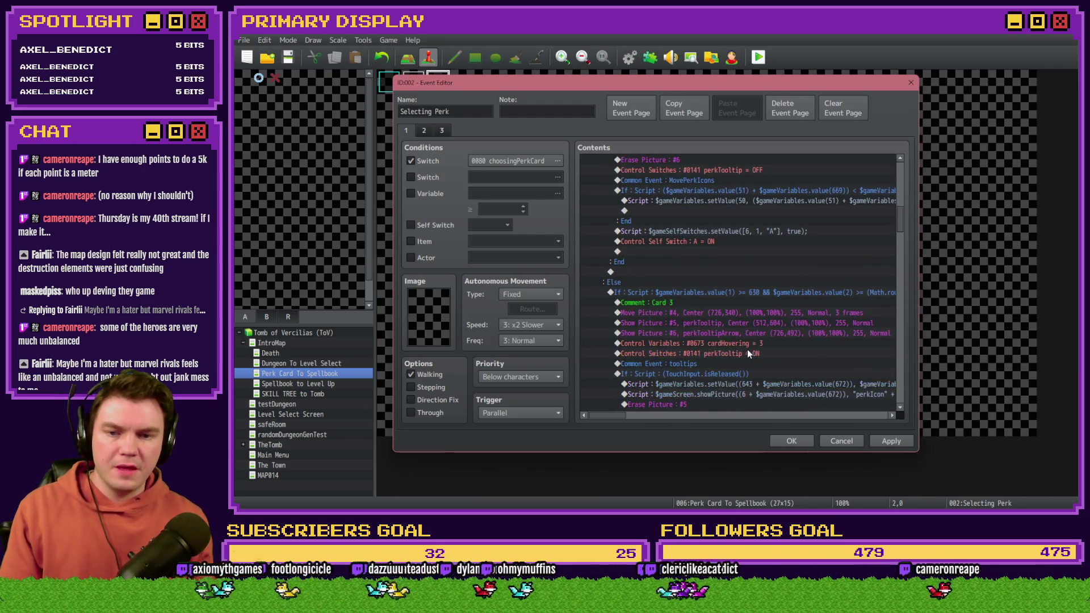
{"action": "left_click", "coordinate": [752, 343]}
{"action": "key", "text": "Down"}
{"action": "double_click", "coordinate": [751, 343]}
{"action": "left_click", "coordinate": [739, 289]}
{"action": "left_click", "coordinate": [778, 379]}
{"action": "scroll", "coordinate": [838, 307], "scroll_direction": "down", "scroll_amount": 10}
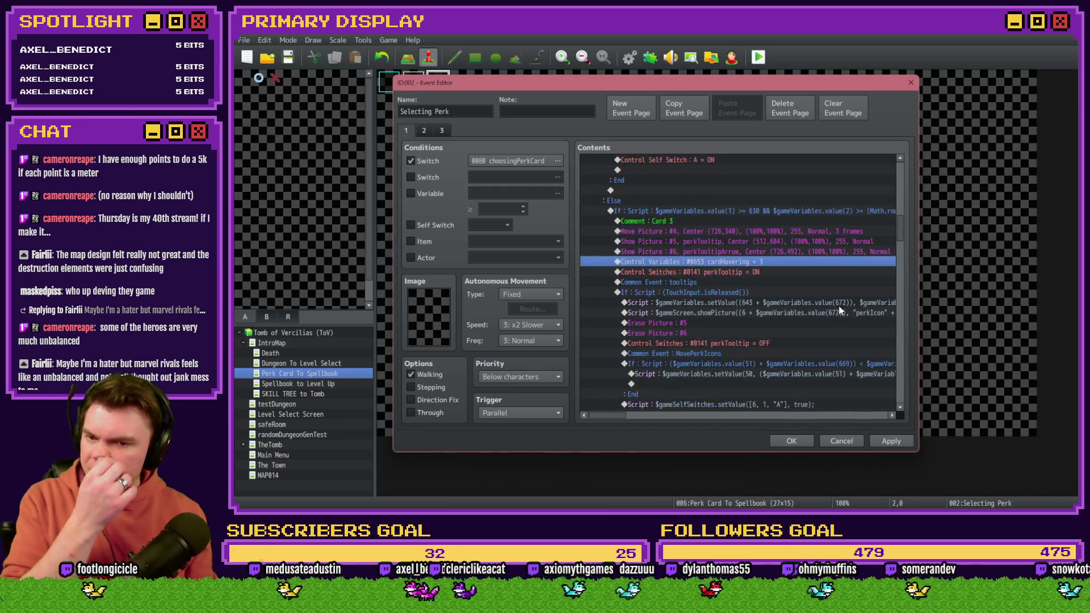
{"action": "scroll", "coordinate": [826, 318], "scroll_direction": "down", "scroll_amount": 10}
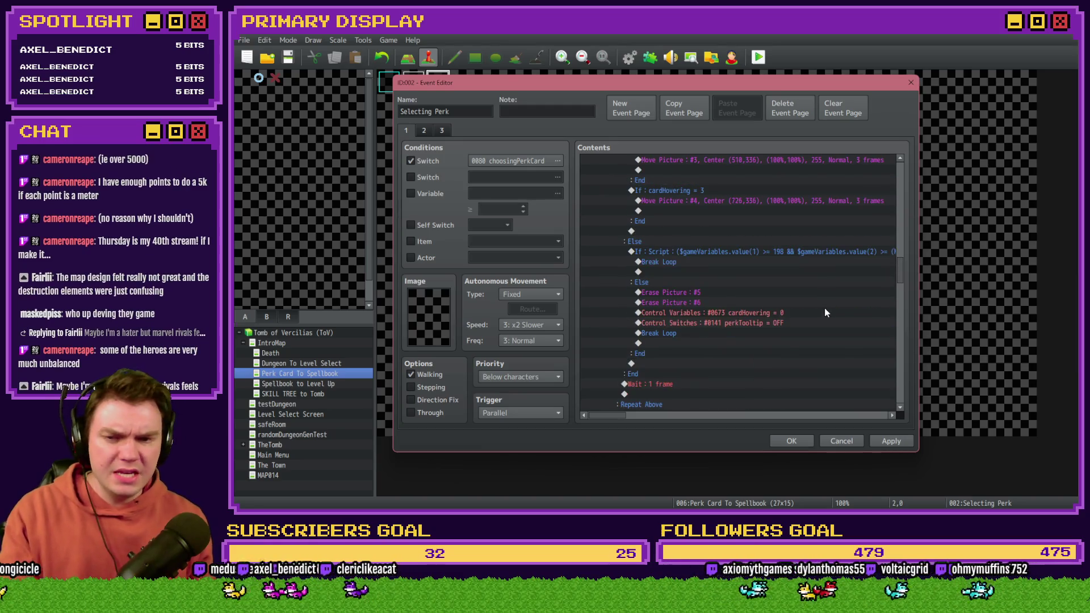
{"action": "scroll", "coordinate": [825, 314], "scroll_direction": "down", "scroll_amount": 1}
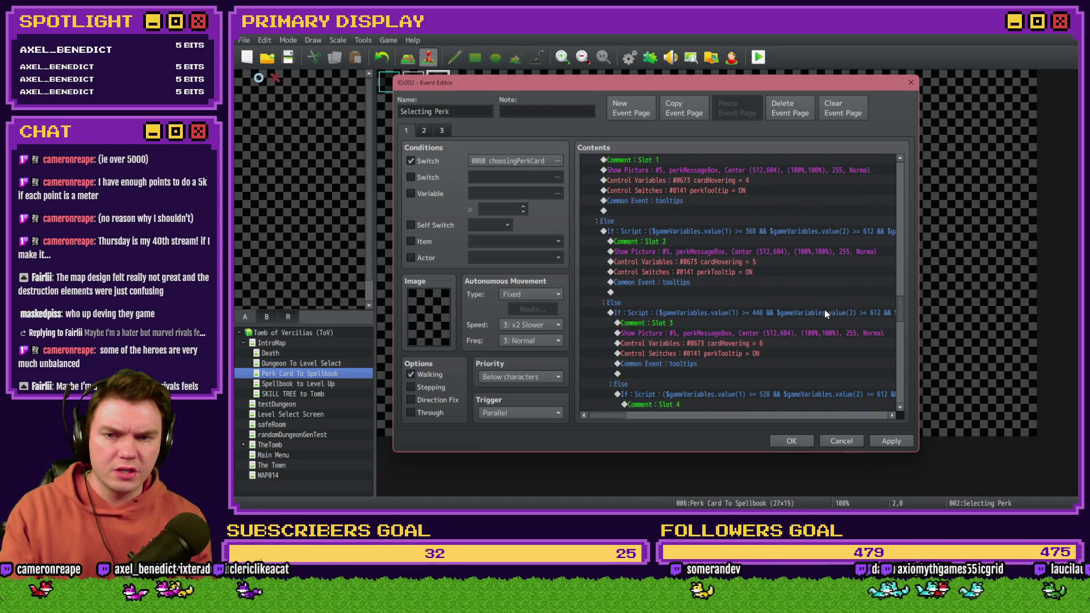
{"action": "scroll", "coordinate": [737, 296], "scroll_direction": "up", "scroll_amount": 2}
Step: Re-point Slot 1's hover command to variable 0653 cardHovering
{"action": "left_click", "coordinate": [745, 253]}
{"action": "double_click", "coordinate": [752, 247]}
{"action": "double_click", "coordinate": [714, 295]}
{"action": "type", "text": "3"}
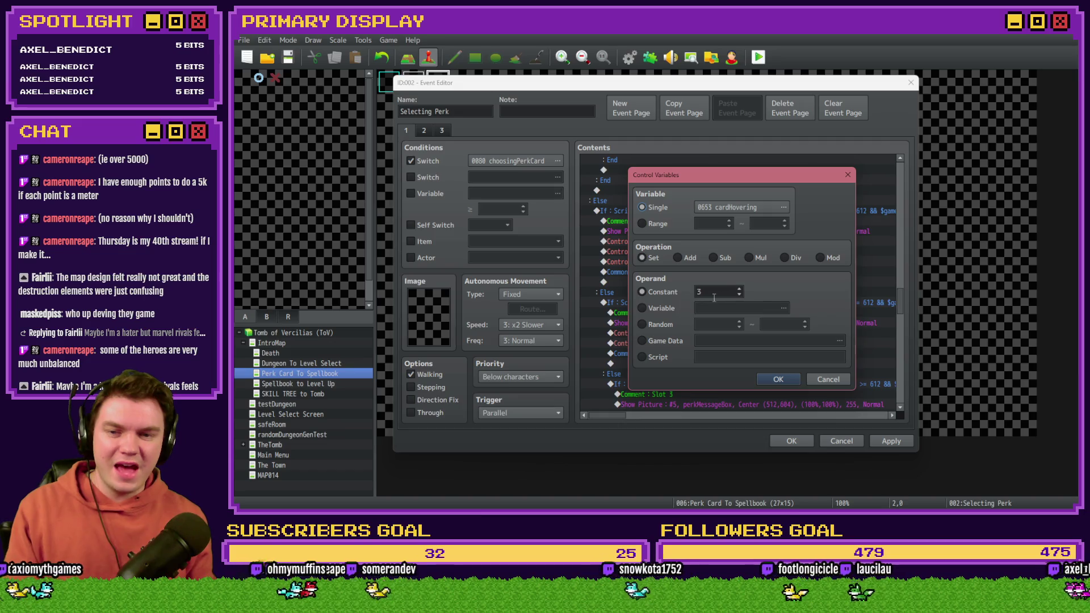
{"action": "left_click", "coordinate": [776, 378]}
{"action": "scroll", "coordinate": [741, 240], "scroll_direction": "down", "scroll_amount": 1}
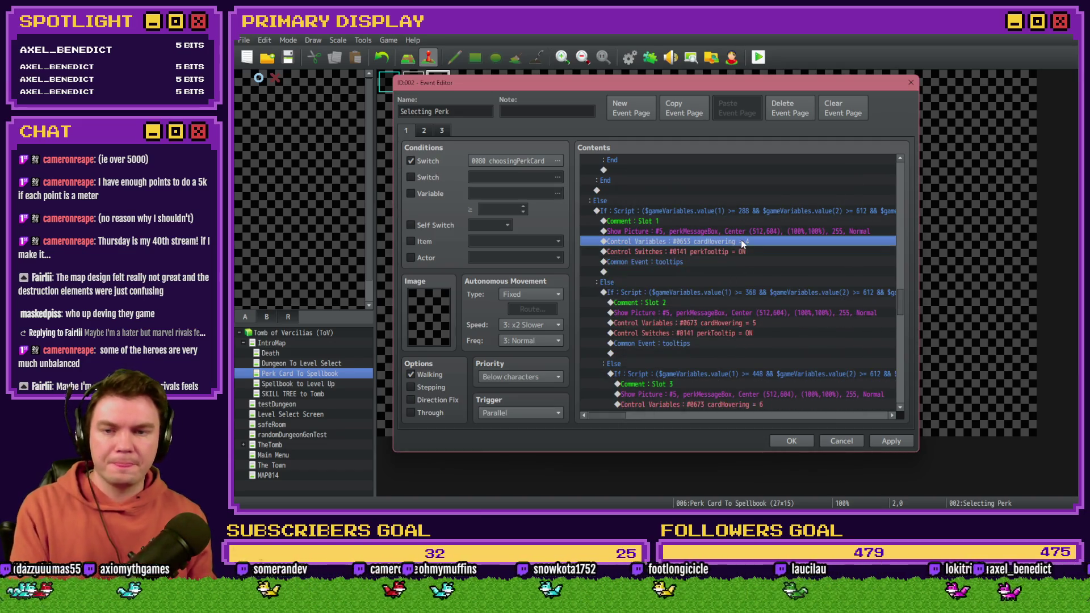
Step: Update Slot 2's and Slot 3's hover commands to use 0653 cardHovering
{"action": "left_click", "coordinate": [758, 325]}
{"action": "key", "text": "ctrl+v"}
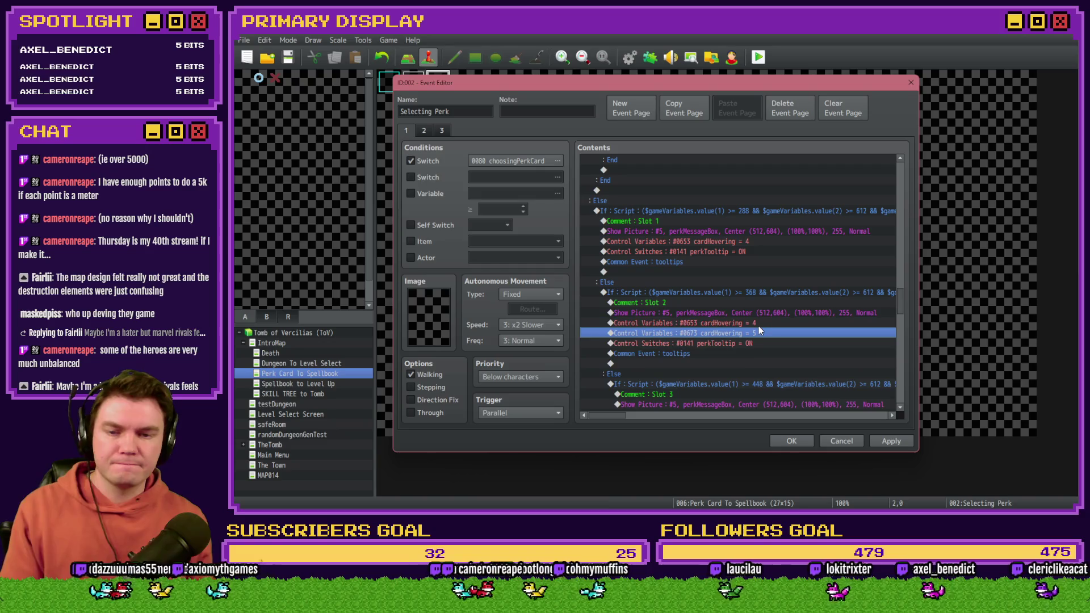
{"action": "double_click", "coordinate": [759, 329]}
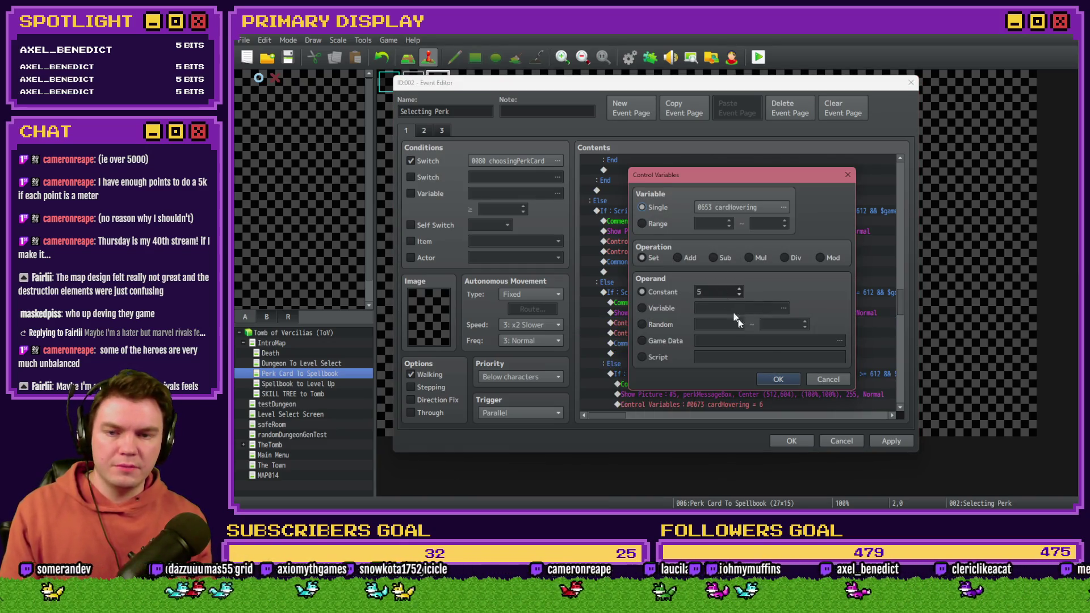
{"action": "left_click", "coordinate": [772, 379]}
{"action": "scroll", "coordinate": [749, 332], "scroll_direction": "down", "scroll_amount": 1}
{"action": "left_click", "coordinate": [753, 316]}
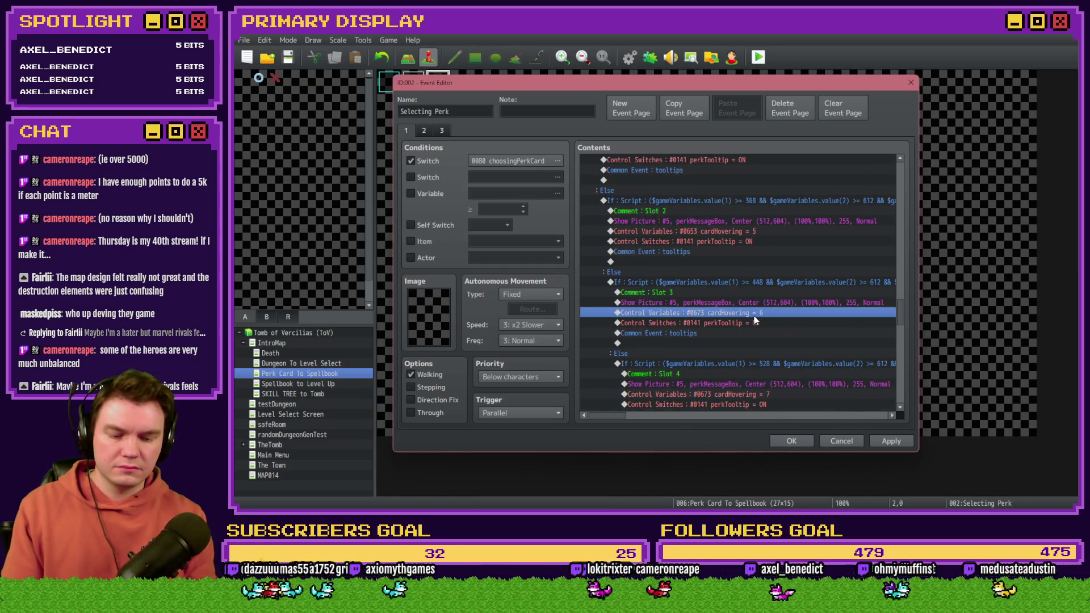
{"action": "double_click", "coordinate": [754, 319]}
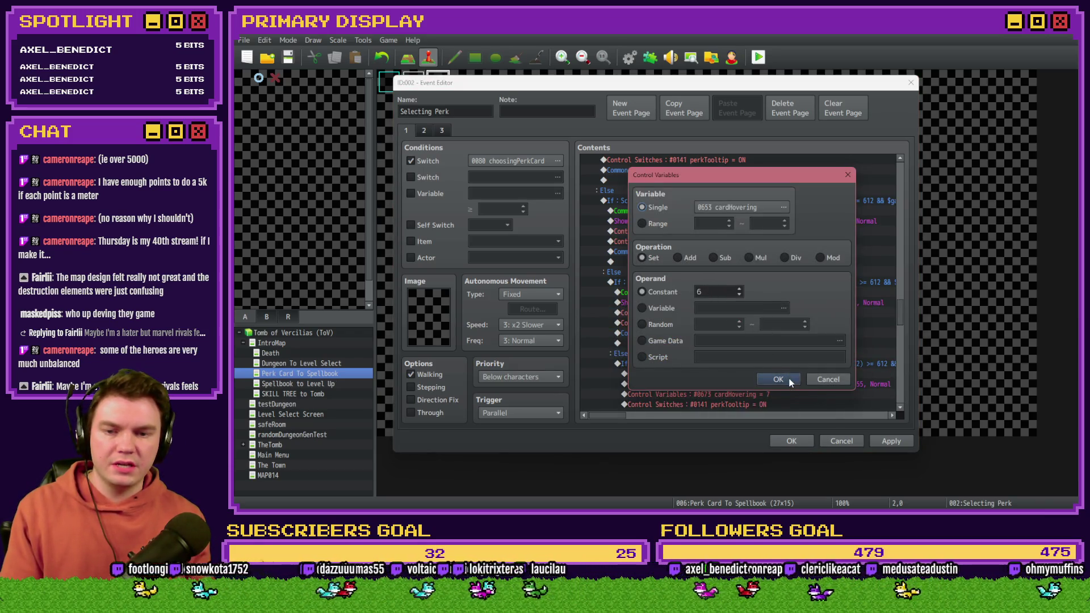
{"action": "left_click", "coordinate": [777, 379]}
{"action": "scroll", "coordinate": [763, 363], "scroll_direction": "down", "scroll_amount": 3}
Step: Update Slot 4's and Slot 5's hover commands to use 0653 cardHovering
{"action": "left_click", "coordinate": [768, 316]}
{"action": "left_click", "coordinate": [769, 321]}
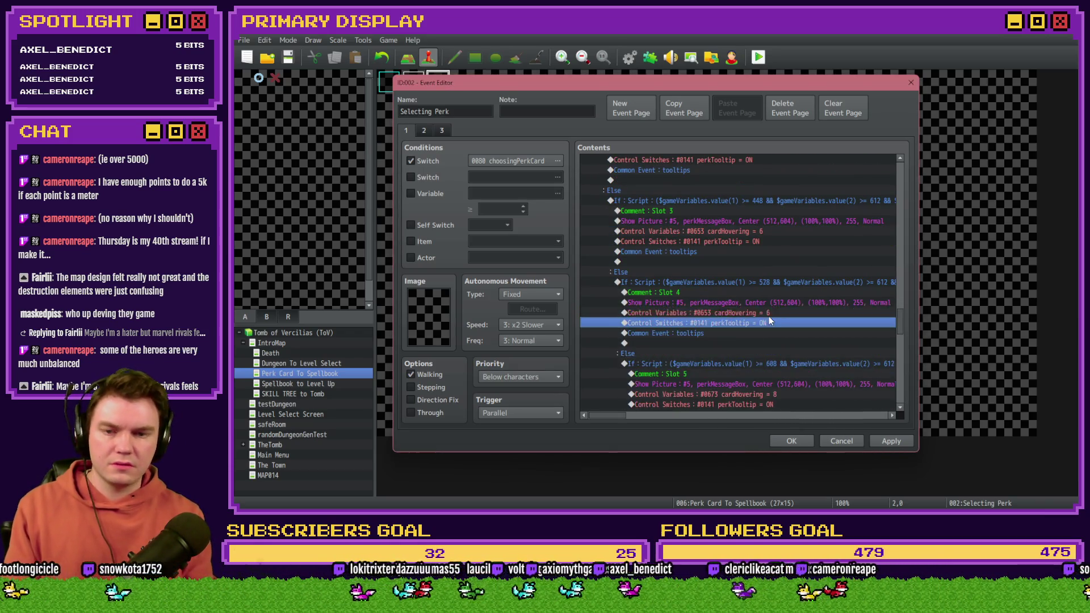
{"action": "double_click", "coordinate": [769, 316]}
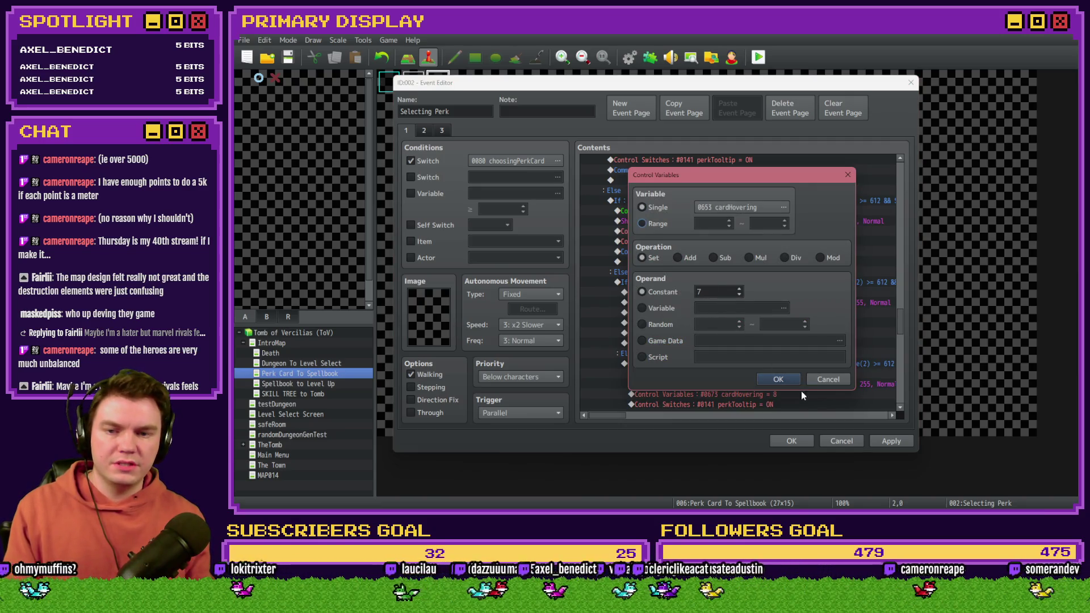
{"action": "left_click", "coordinate": [777, 379]}
{"action": "left_click", "coordinate": [785, 311]}
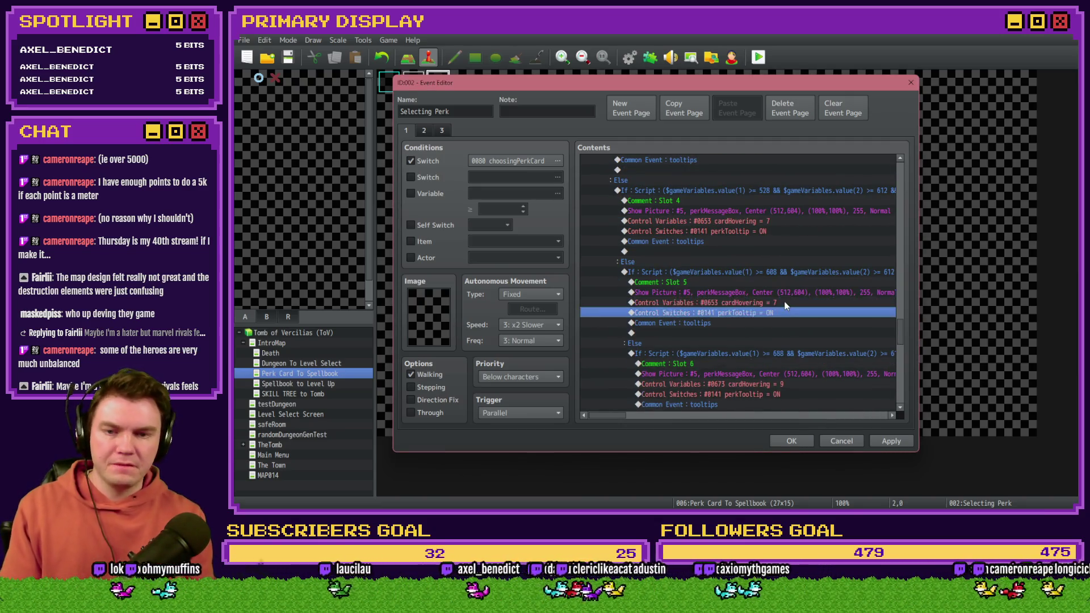
{"action": "double_click", "coordinate": [785, 304]}
{"action": "left_click", "coordinate": [737, 295]}
{"action": "left_click", "coordinate": [793, 380]}
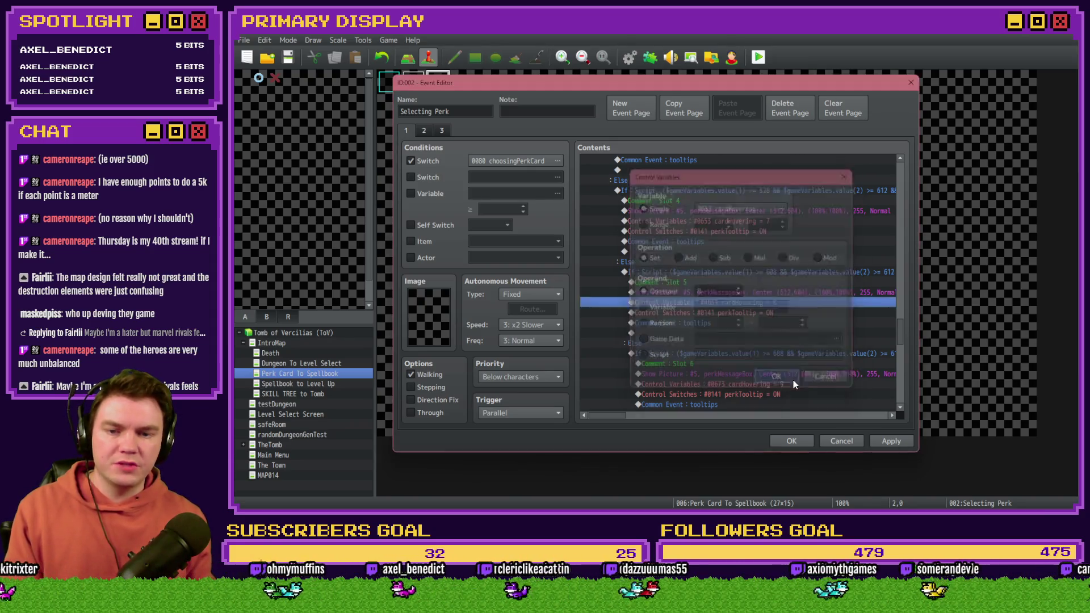
{"action": "scroll", "coordinate": [738, 340], "scroll_direction": "down", "scroll_amount": 3}
{"action": "left_click", "coordinate": [778, 292]}
{"action": "key", "text": "Down"}
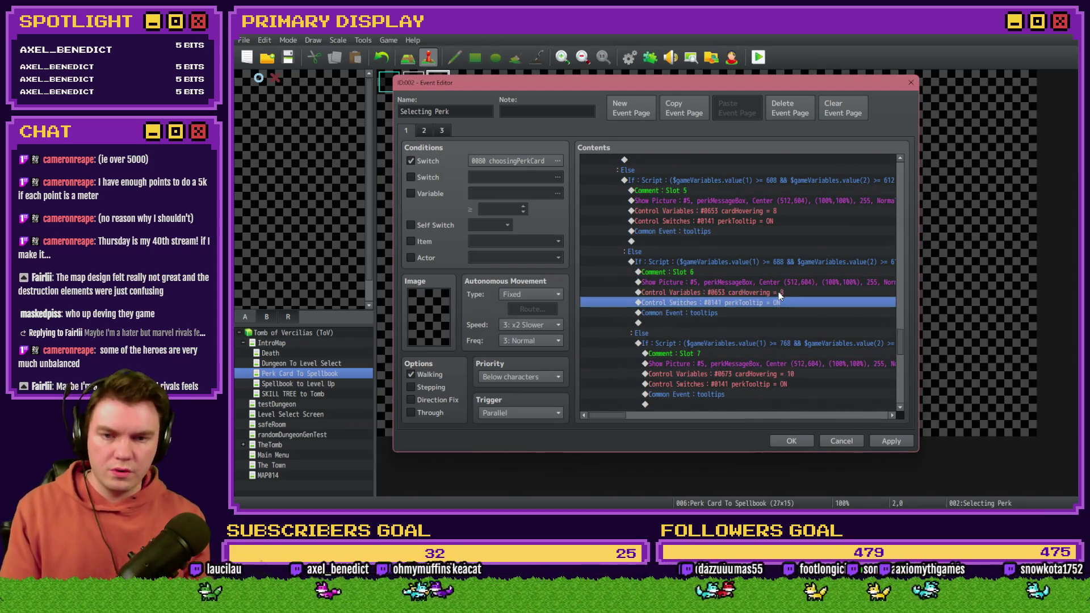
Step: Make slots 6 and 7 set cardHovering to 10 and 11
{"action": "double_click", "coordinate": [778, 292]}
{"action": "left_click", "coordinate": [739, 289]}
{"action": "left_click", "coordinate": [778, 379]}
{"action": "scroll", "coordinate": [748, 312], "scroll_direction": "down", "scroll_amount": 2}
{"action": "left_click", "coordinate": [748, 314]}
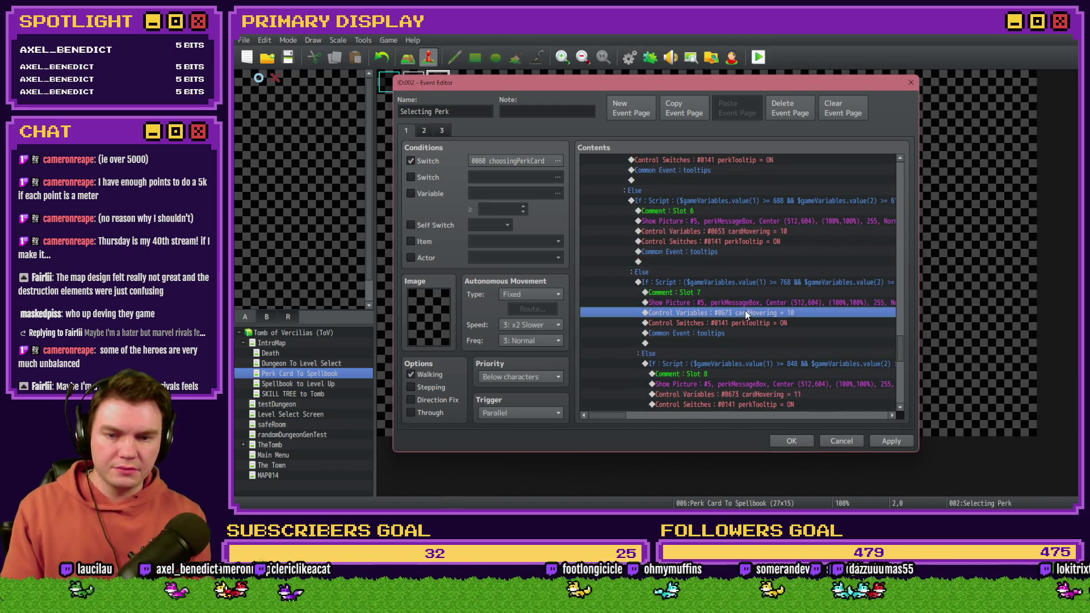
{"action": "double_click", "coordinate": [748, 314]}
{"action": "left_click", "coordinate": [739, 288]}
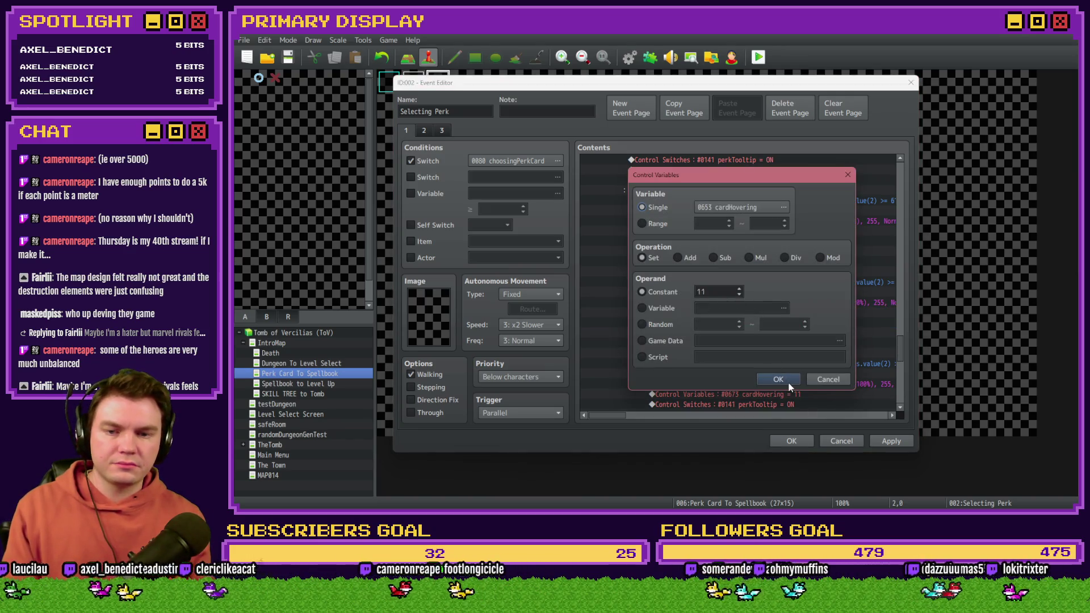
{"action": "left_click", "coordinate": [788, 382]}
{"action": "scroll", "coordinate": [792, 318], "scroll_direction": "down", "scroll_amount": 3}
Step: Make slot 8 set cardHovering to 12, then look back over the slot branches
{"action": "left_click", "coordinate": [795, 314]}
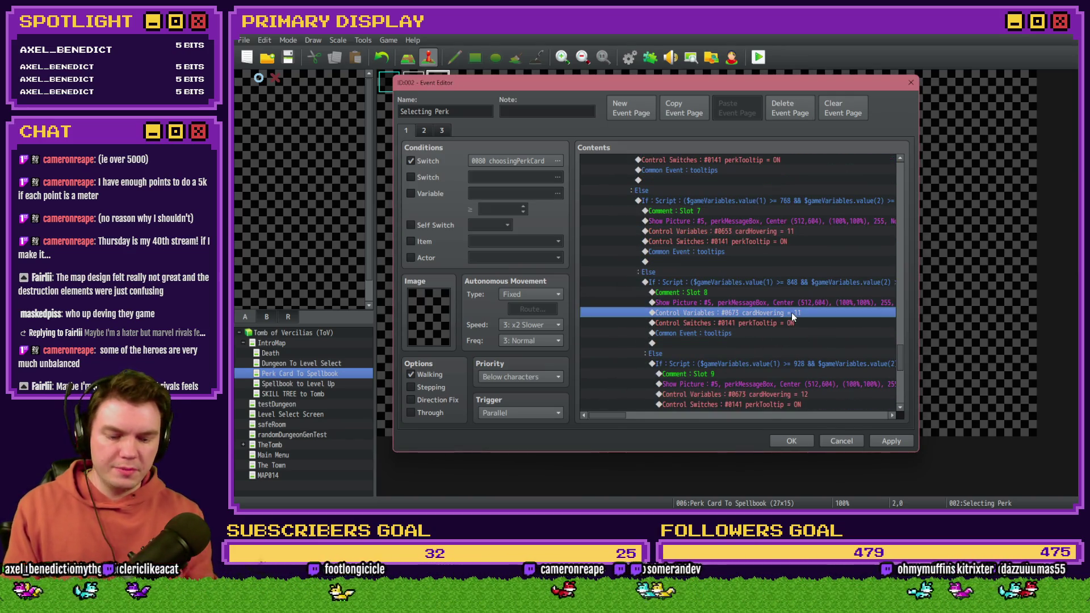
{"action": "double_click", "coordinate": [793, 314]}
{"action": "left_click", "coordinate": [739, 288]}
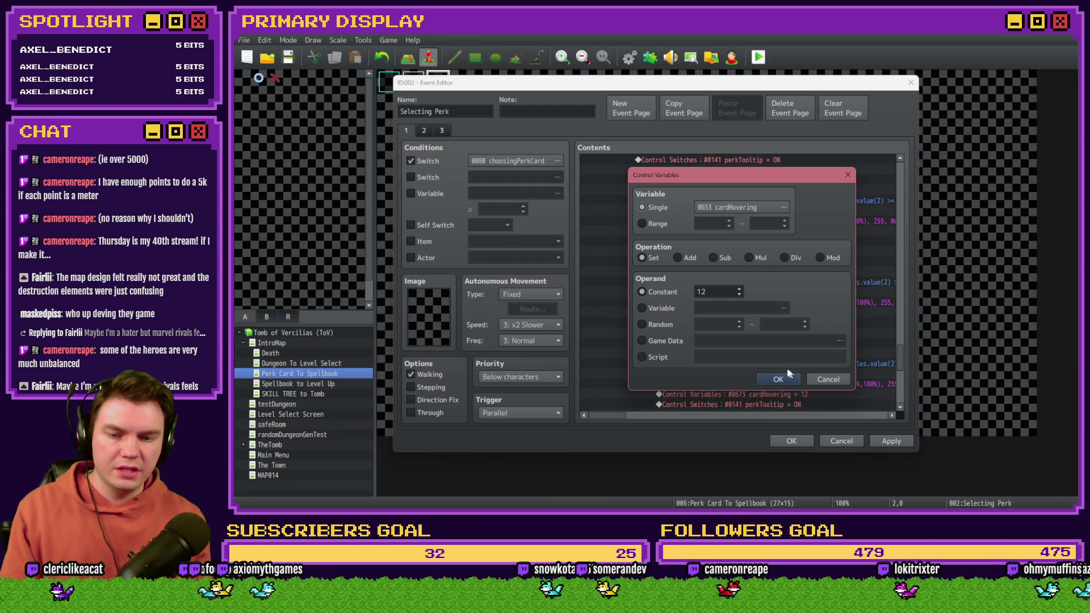
{"action": "left_click", "coordinate": [778, 379]}
{"action": "scroll", "coordinate": [757, 352], "scroll_direction": "down", "scroll_amount": 3}
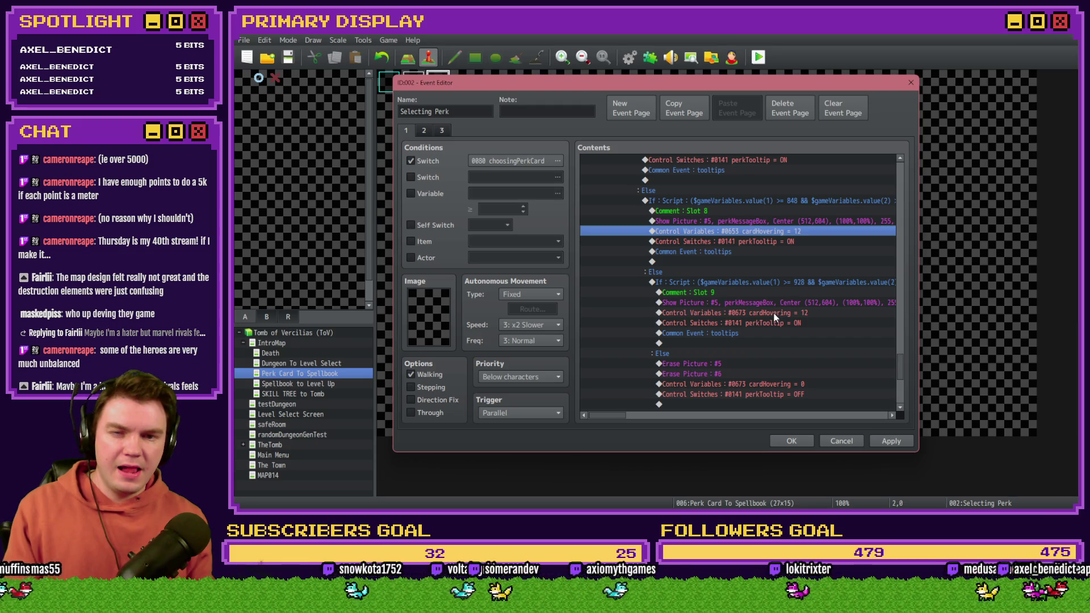
{"action": "scroll", "coordinate": [772, 317], "scroll_direction": "up", "scroll_amount": 2}
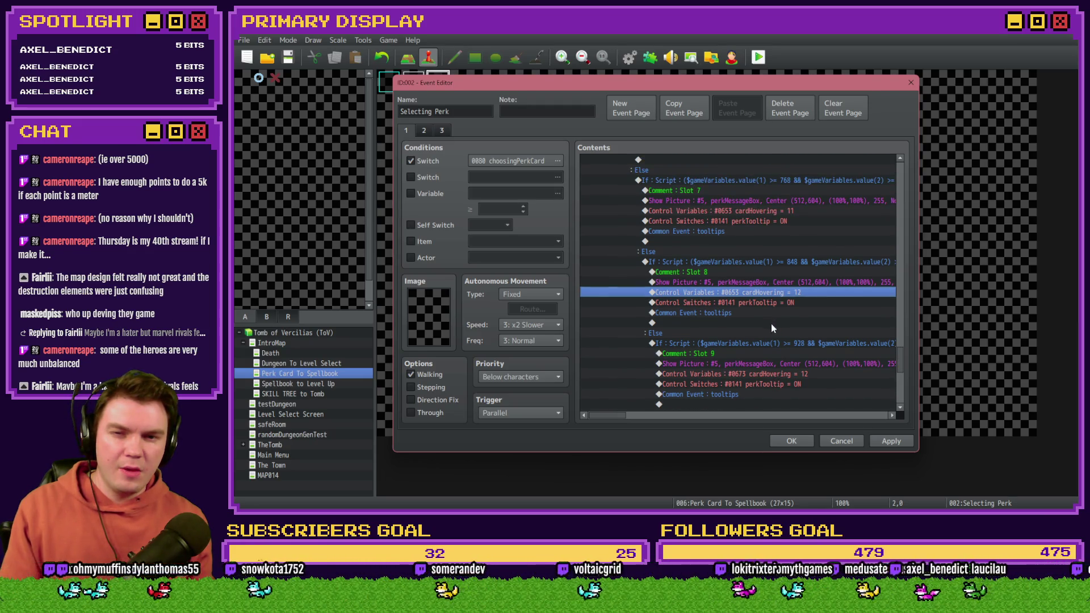
{"action": "scroll", "coordinate": [770, 324], "scroll_direction": "up", "scroll_amount": 2}
{"action": "scroll", "coordinate": [769, 329], "scroll_direction": "up", "scroll_amount": 10}
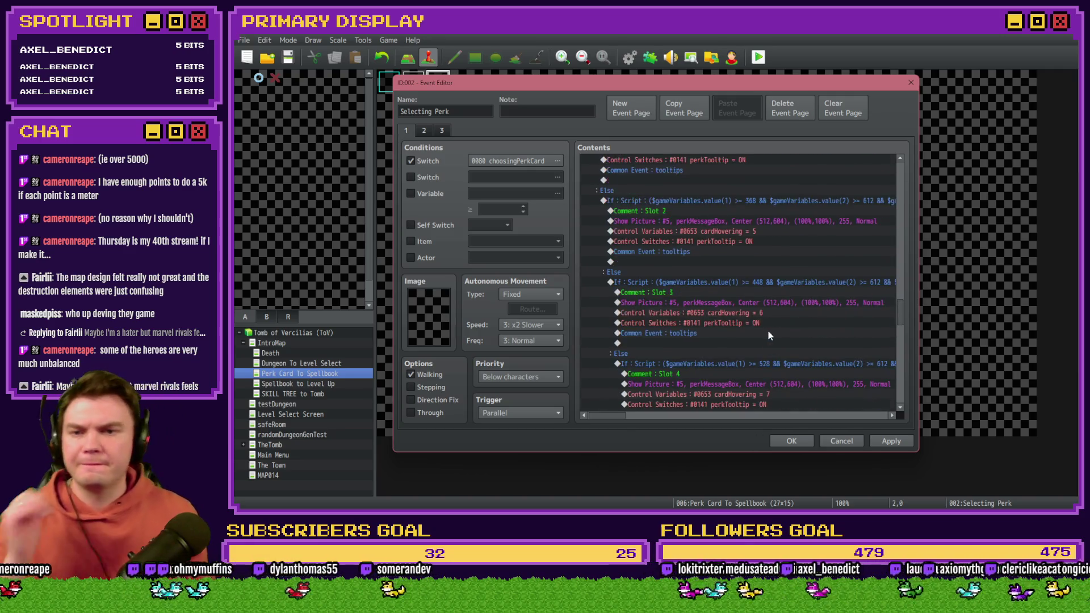
{"action": "scroll", "coordinate": [752, 249], "scroll_direction": "down", "scroll_amount": 3}
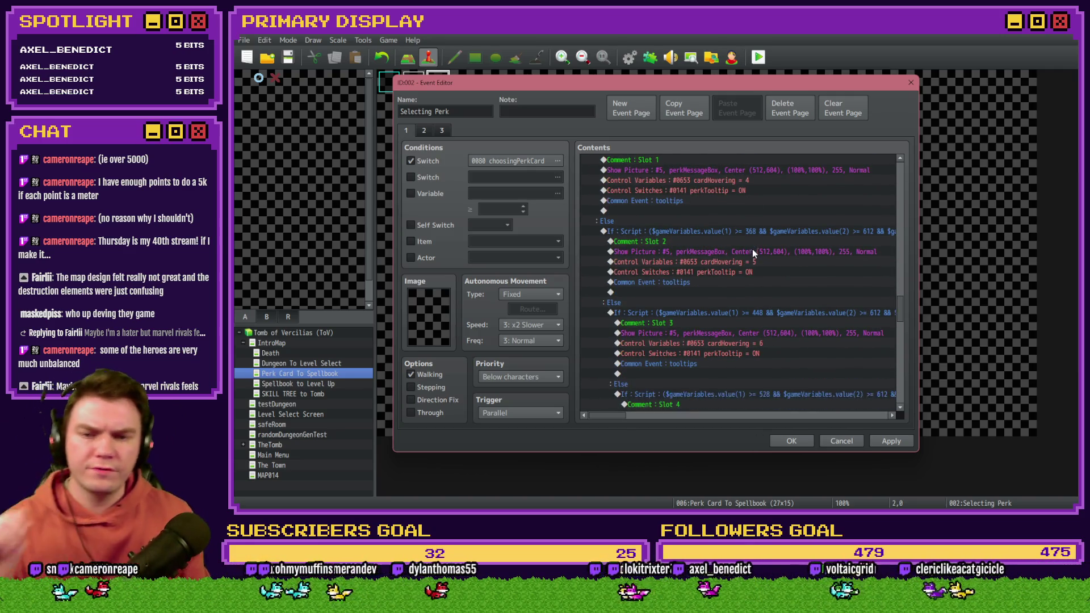
Step: Change slots 6 and 7 to set cardHovering to 9 and 10
{"action": "scroll", "coordinate": [760, 272], "scroll_direction": "down", "scroll_amount": 8}
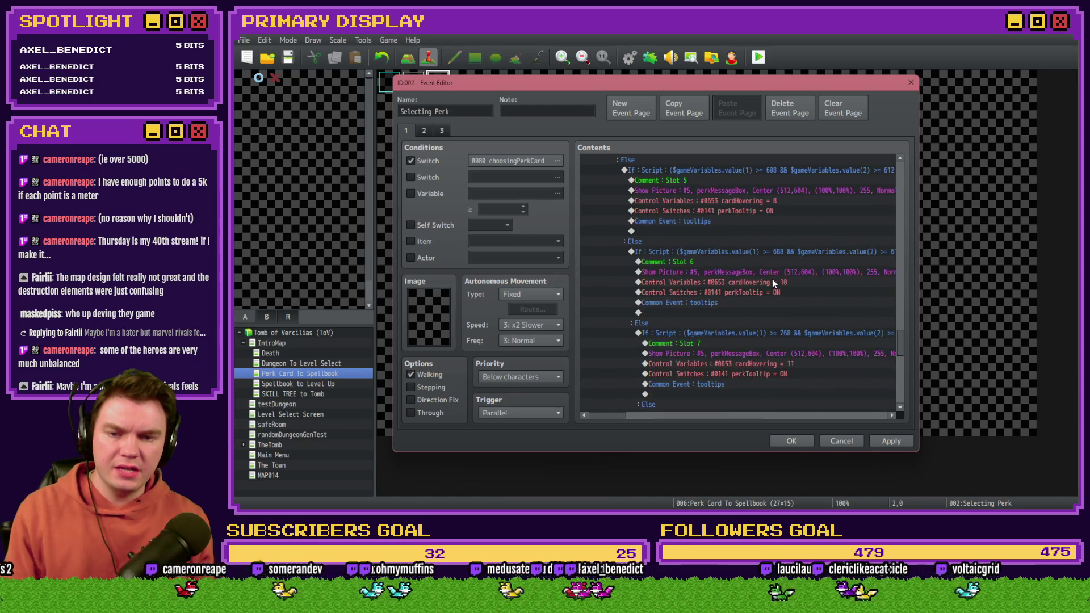
{"action": "double_click", "coordinate": [772, 282]}
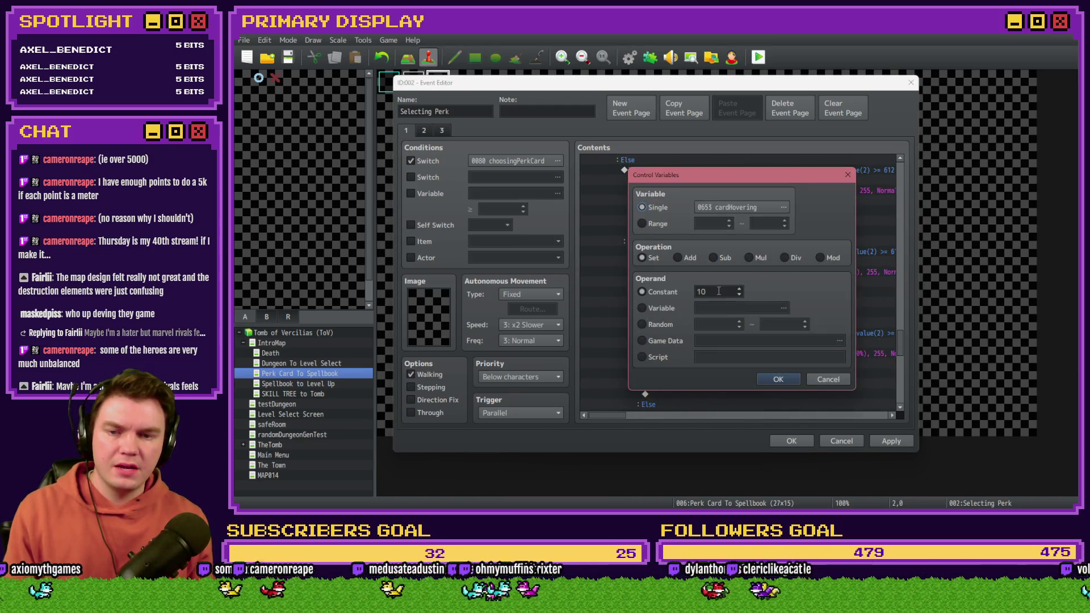
{"action": "scroll", "coordinate": [718, 291], "scroll_direction": "down", "scroll_amount": 1}
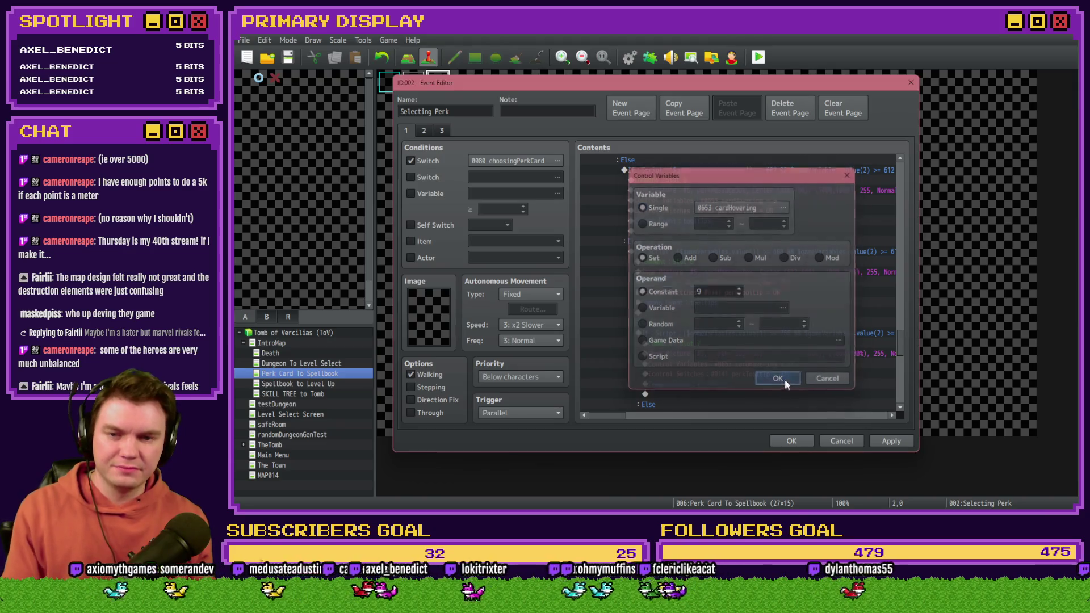
{"action": "left_click", "coordinate": [778, 379]}
{"action": "double_click", "coordinate": [775, 322]}
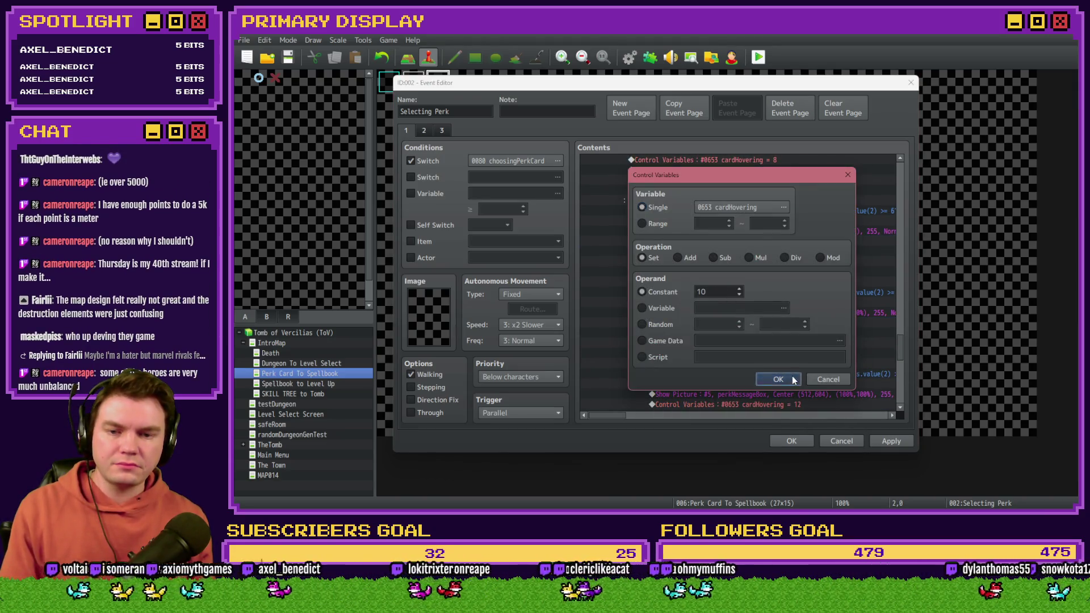
{"action": "left_click", "coordinate": [792, 376]}
{"action": "scroll", "coordinate": [727, 330], "scroll_direction": "down", "scroll_amount": 1}
Step: Change slots 8 and 9 to set cardHovering to 11 and 12
{"action": "left_click", "coordinate": [789, 322]}
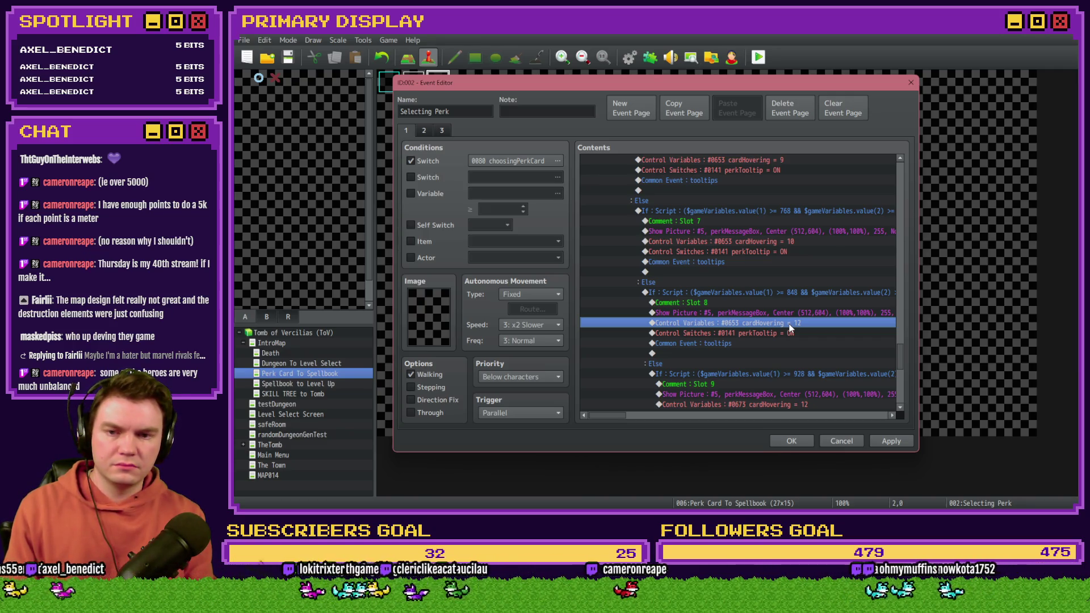
{"action": "key", "text": "Delete"}
{"action": "key", "text": "ctrl+v"}
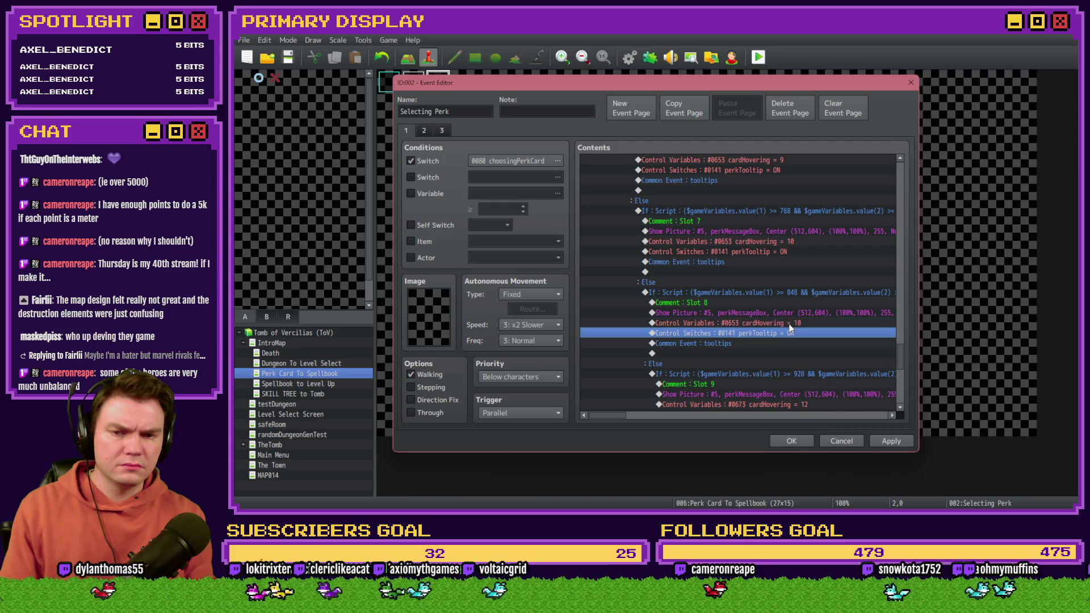
{"action": "double_click", "coordinate": [788, 323]}
{"action": "type", "text": "11"}
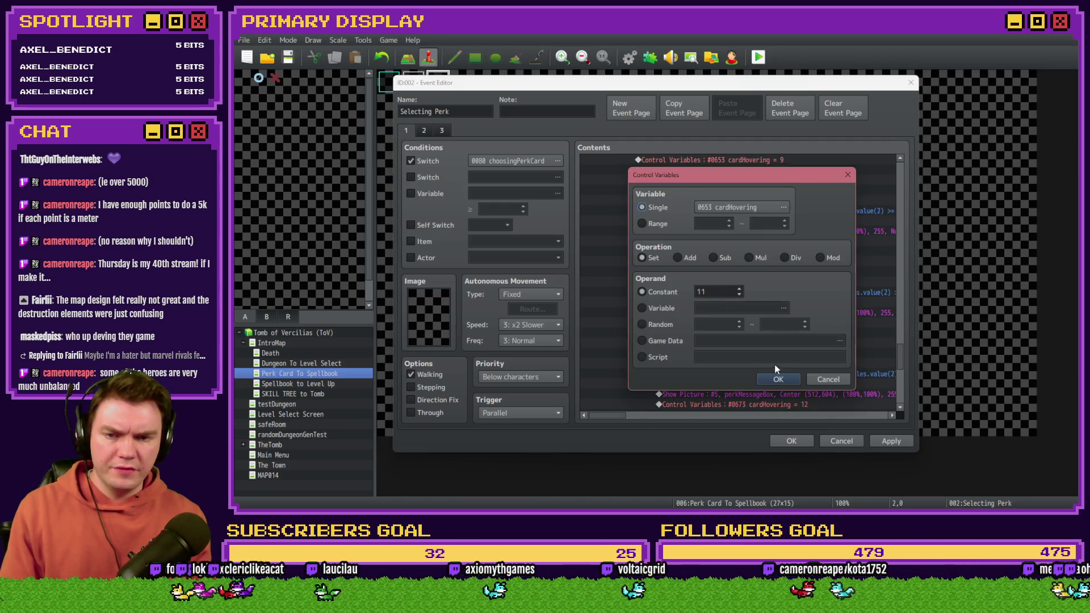
{"action": "left_click", "coordinate": [779, 378]}
{"action": "left_click", "coordinate": [805, 313]}
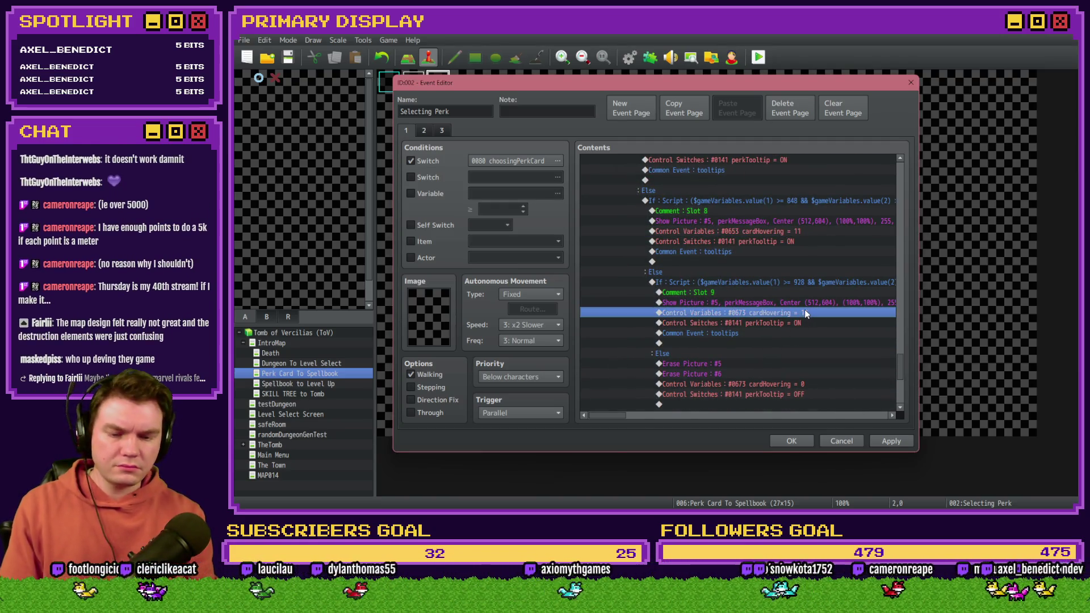
{"action": "double_click", "coordinate": [805, 313]}
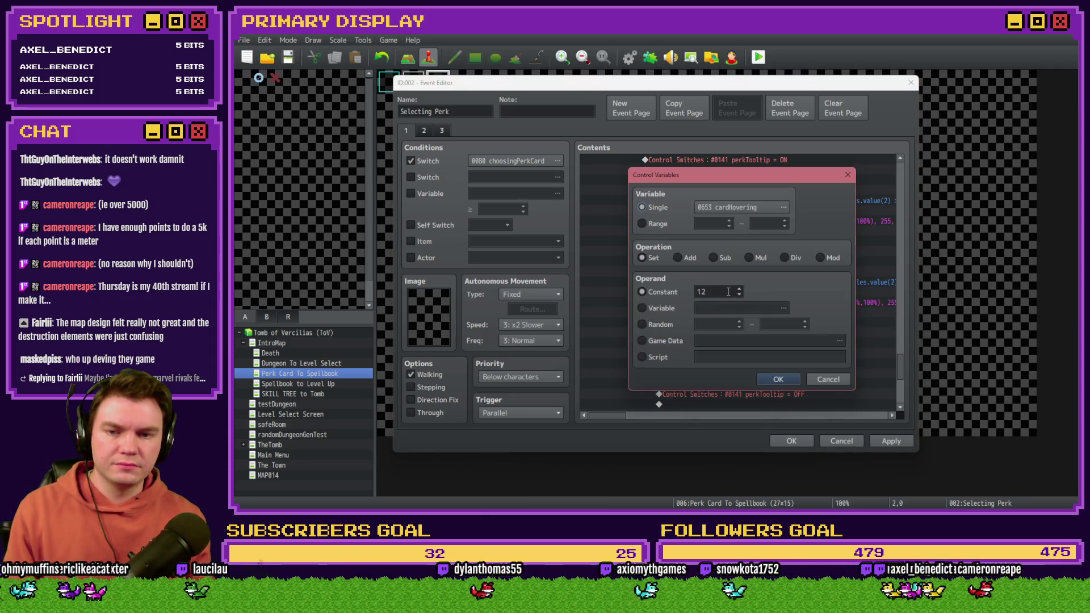
{"action": "left_click", "coordinate": [787, 382]}
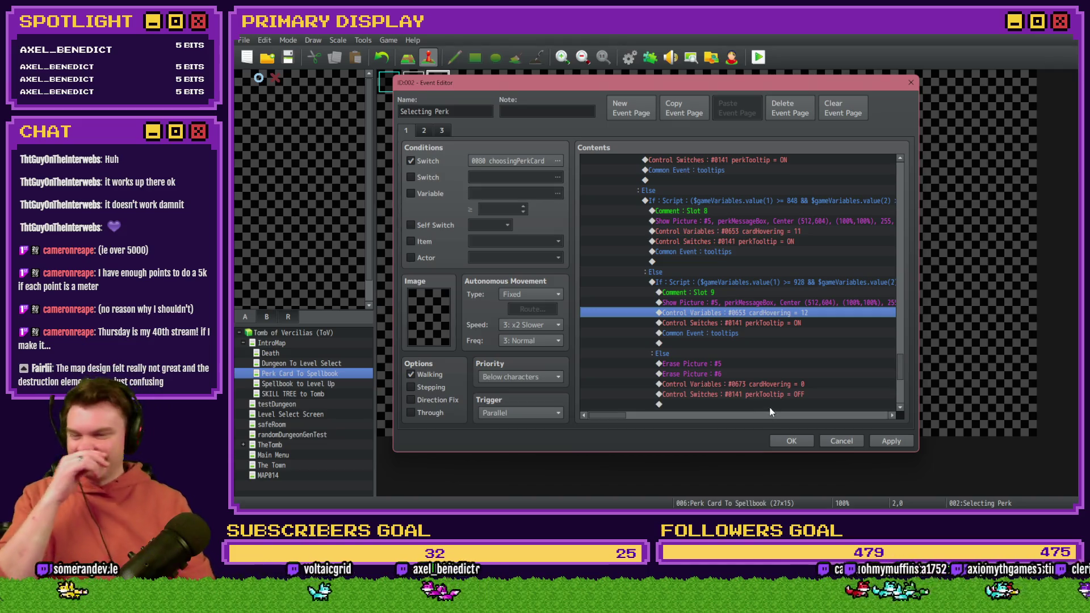
{"action": "scroll", "coordinate": [778, 362], "scroll_direction": "down", "scroll_amount": 3}
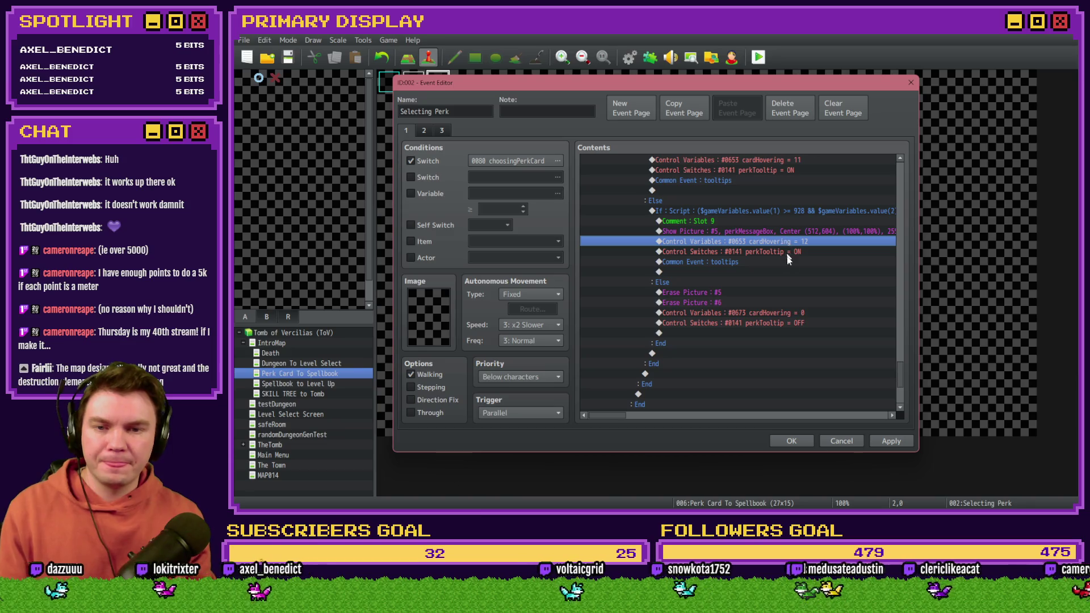
Step: Make the Else branch reset cardHovering to 0
{"action": "left_click", "coordinate": [795, 313]}
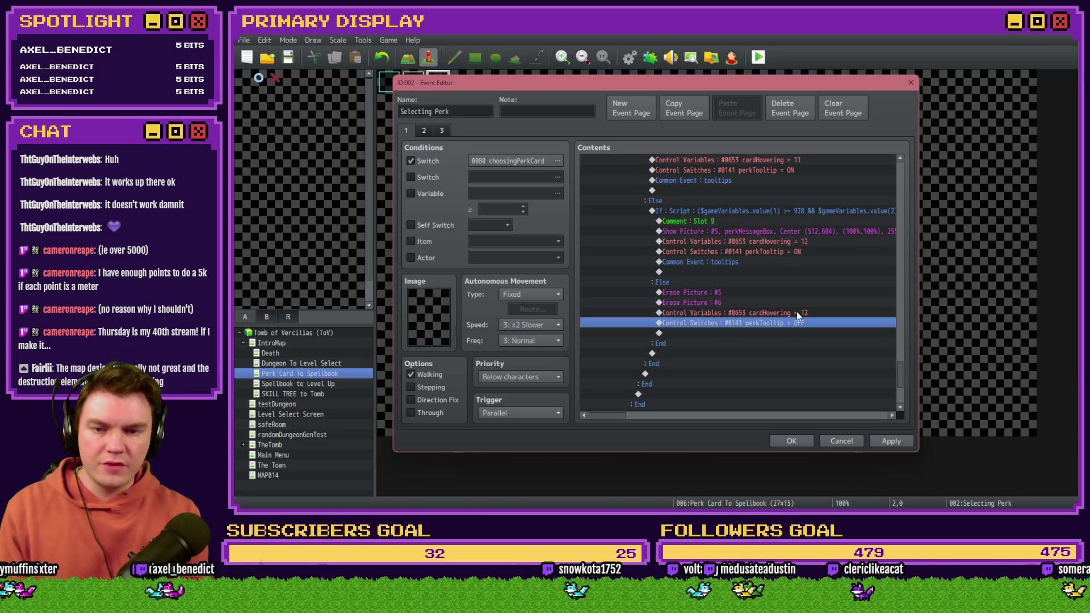
{"action": "double_click", "coordinate": [798, 316]}
{"action": "double_click", "coordinate": [715, 291]}
{"action": "type", "text": "0"}
{"action": "left_click", "coordinate": [778, 378]}
Step: Apply the changes, review the event's pages 2 and 3, and save the Selecting Perk event
{"action": "left_click", "coordinate": [898, 444]}
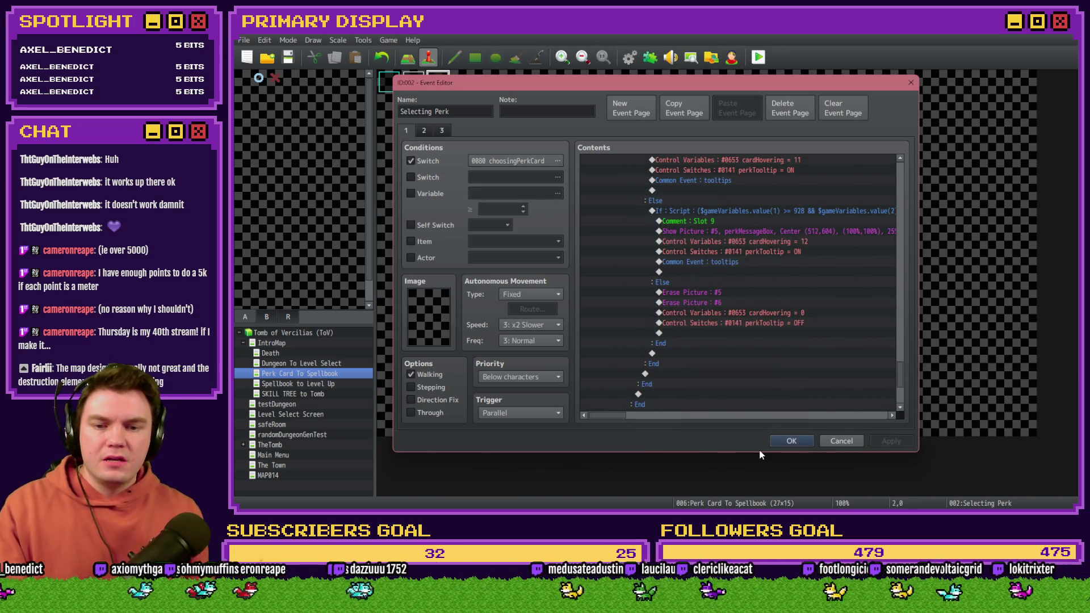
{"action": "left_click", "coordinate": [423, 130]}
{"action": "left_click", "coordinate": [442, 130]}
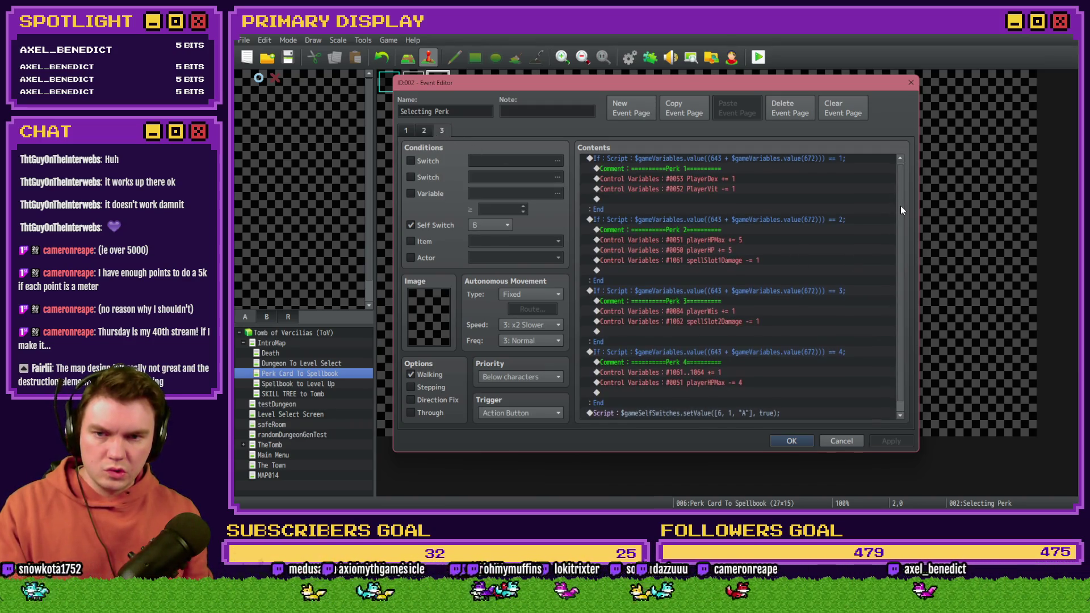
{"action": "mouse_move", "coordinate": [901, 208]}
{"action": "left_mouse_down"}
{"action": "mouse_move", "coordinate": [901, 219]}
{"action": "mouse_move", "coordinate": [905, 192]}
{"action": "left_mouse_up"}
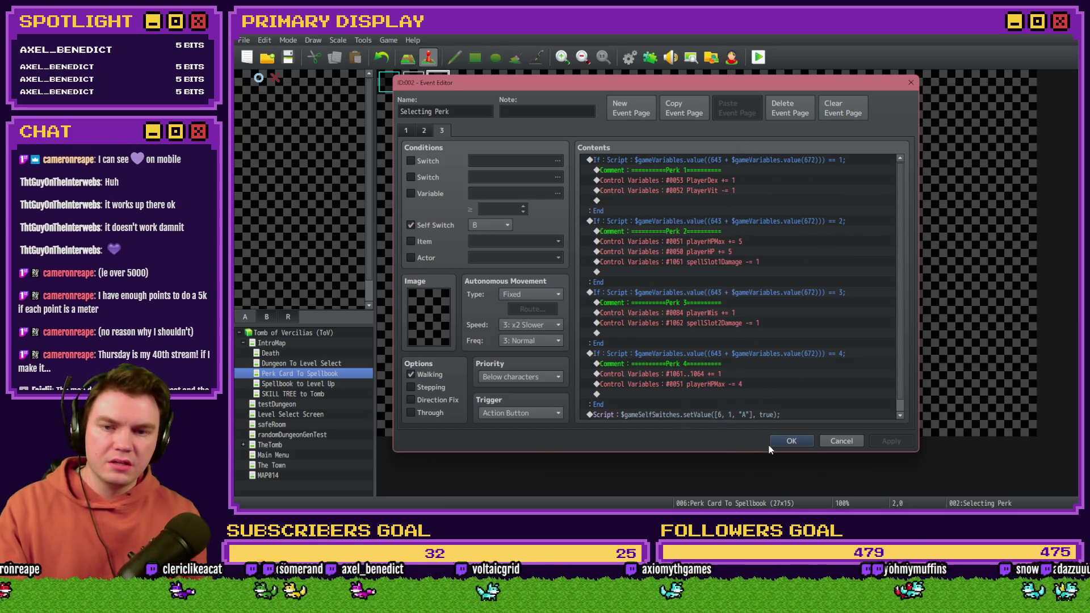
{"action": "left_click", "coordinate": [801, 437]}
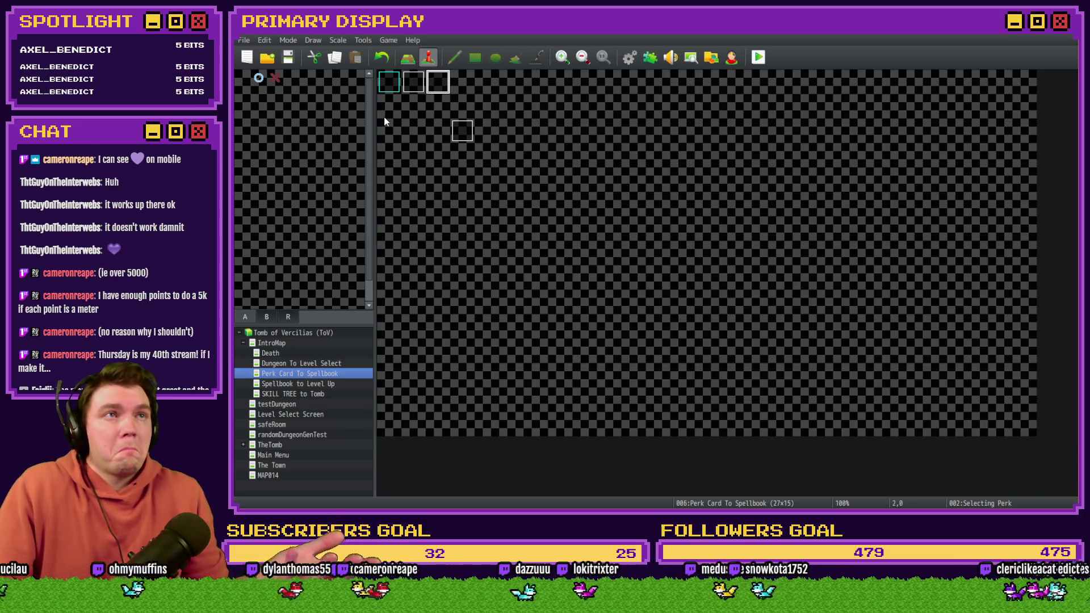
Step: Open the 0017 tooltips common event in the Database
{"action": "left_click", "coordinate": [629, 57]}
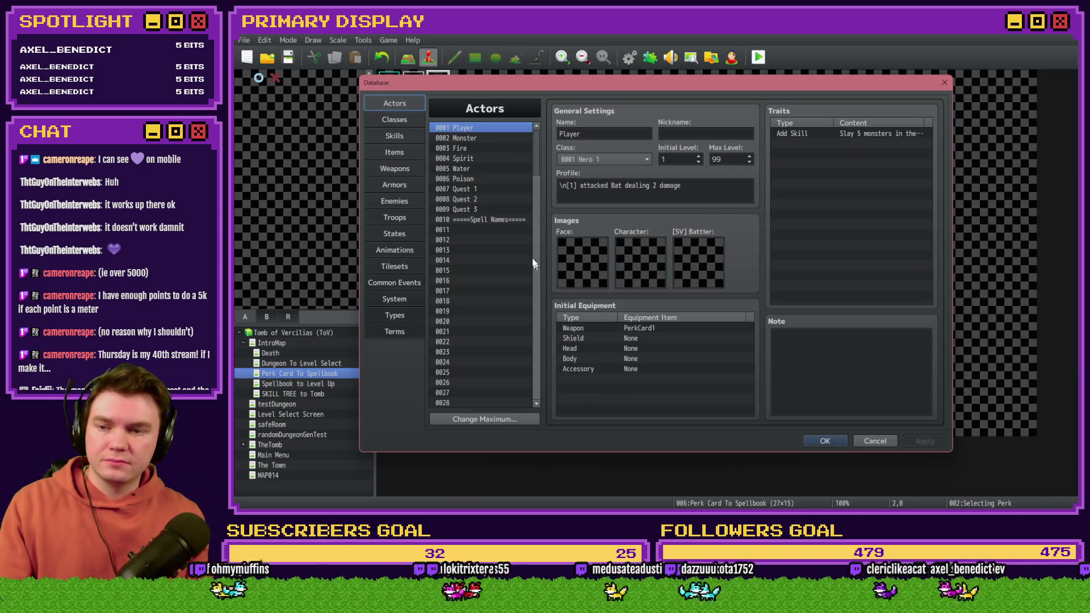
{"action": "left_click", "coordinate": [403, 284]}
{"action": "left_click", "coordinate": [476, 291]}
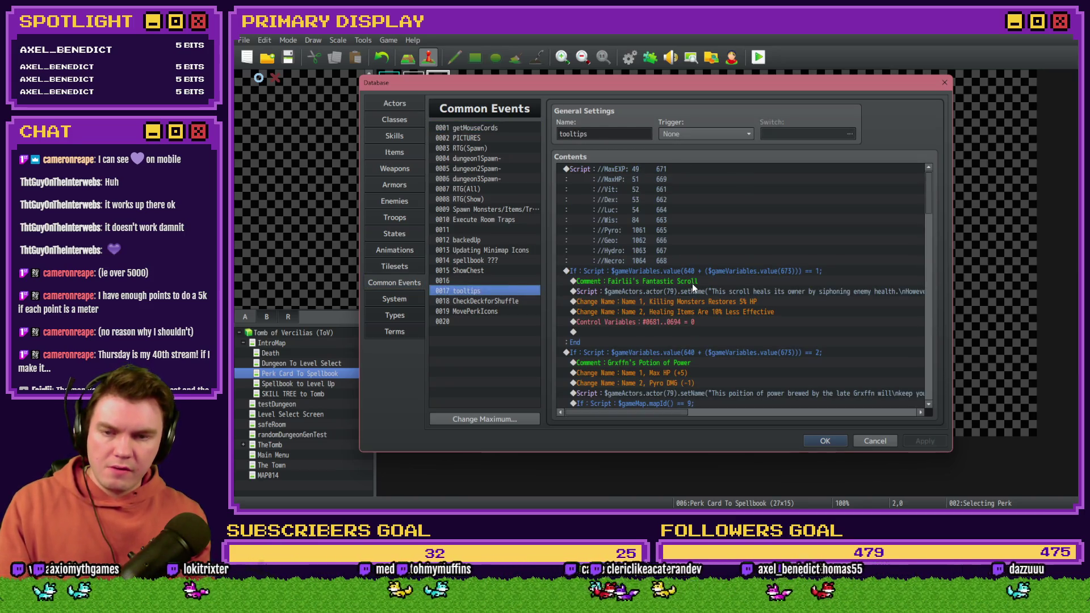
Step: Insert a Control Variables command before the first If block, setting 0653 cardHovering to 12
{"action": "left_click", "coordinate": [749, 271]}
{"action": "key", "text": "Insert"}
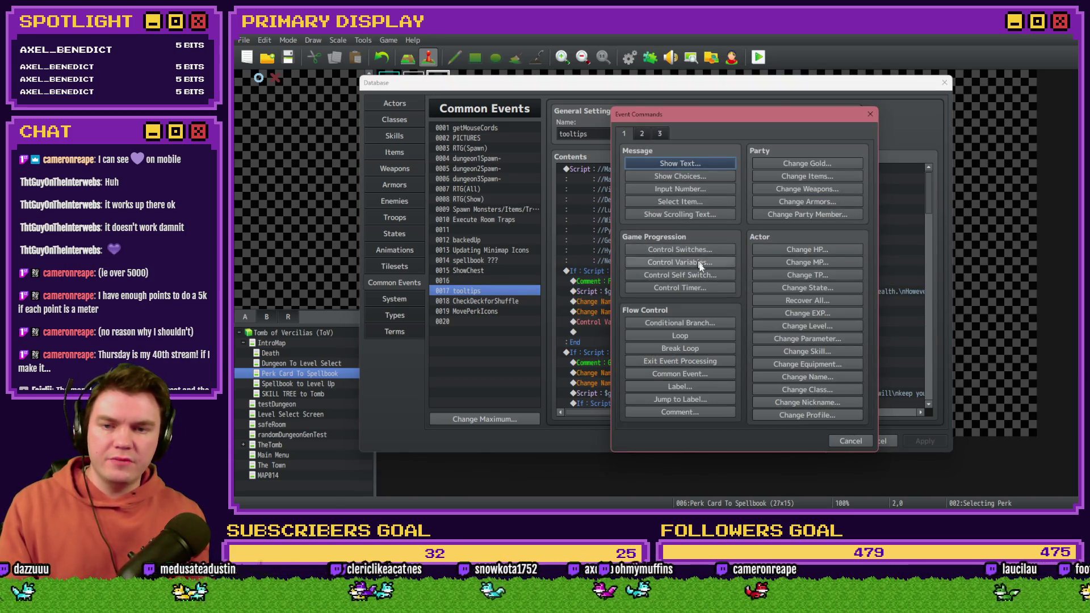
{"action": "left_click", "coordinate": [850, 441]}
{"action": "key", "text": "ctrl+v"}
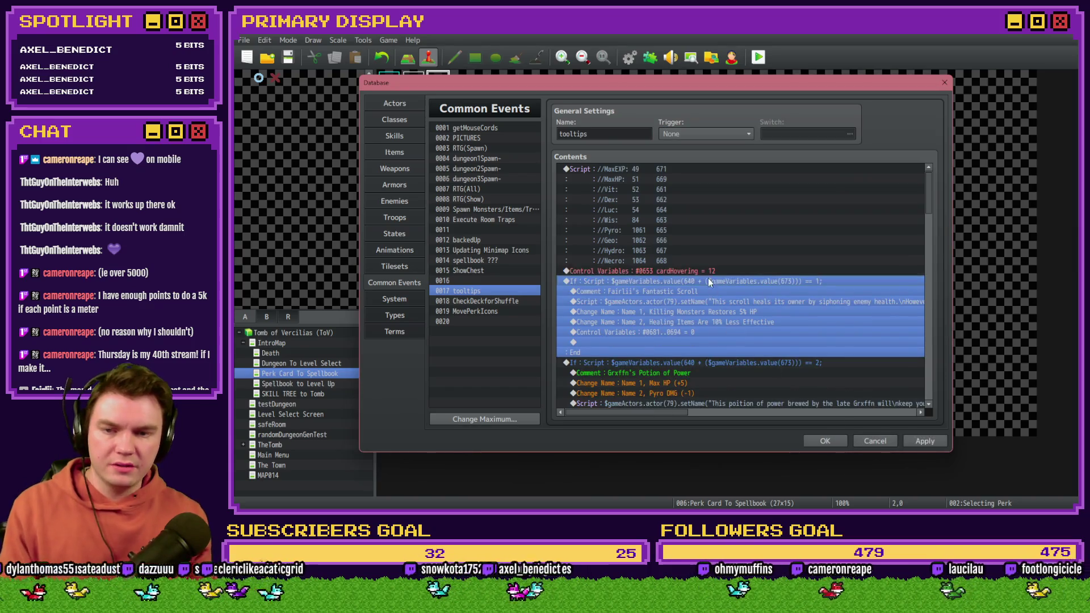
Step: Inspect the new Control Variables command, then delete the cardHovering = 12 line
{"action": "left_click", "coordinate": [711, 270]}
{"action": "double_click", "coordinate": [711, 270]}
{"action": "left_click", "coordinate": [723, 208]}
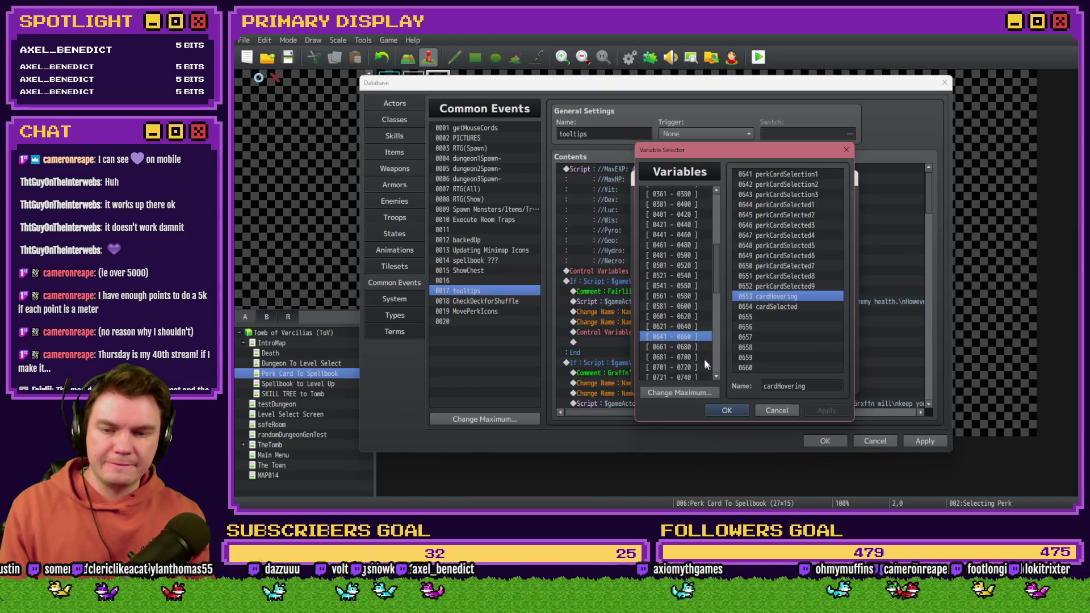
{"action": "left_click", "coordinate": [696, 345]}
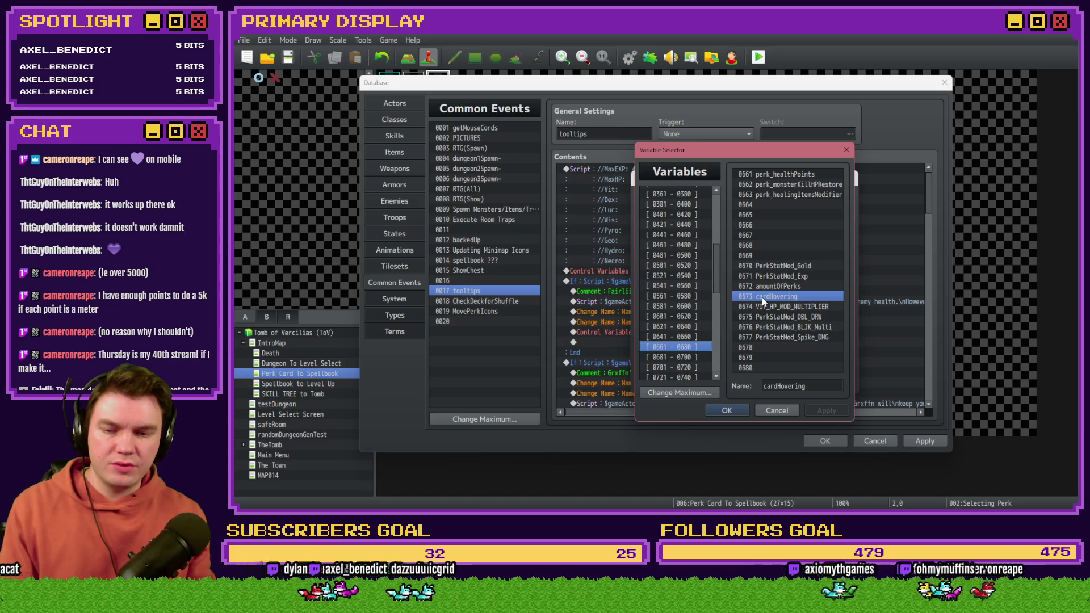
{"action": "key", "text": "Escape"}
{"action": "left_click", "coordinate": [831, 380]}
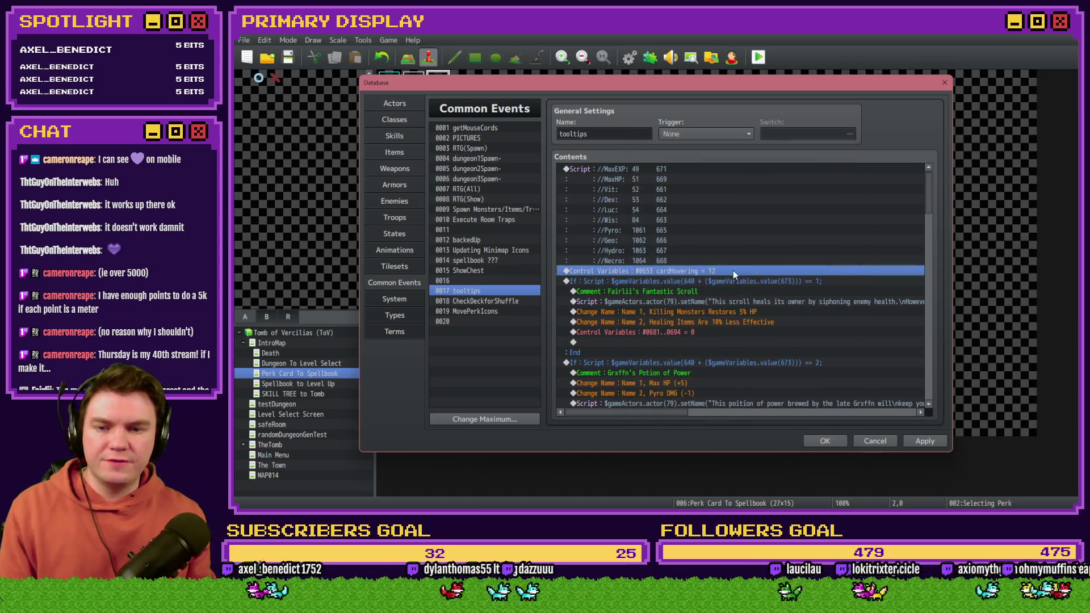
{"action": "left_click", "coordinate": [725, 254]}
{"action": "left_click", "coordinate": [724, 271]}
{"action": "key", "text": "Delete"}
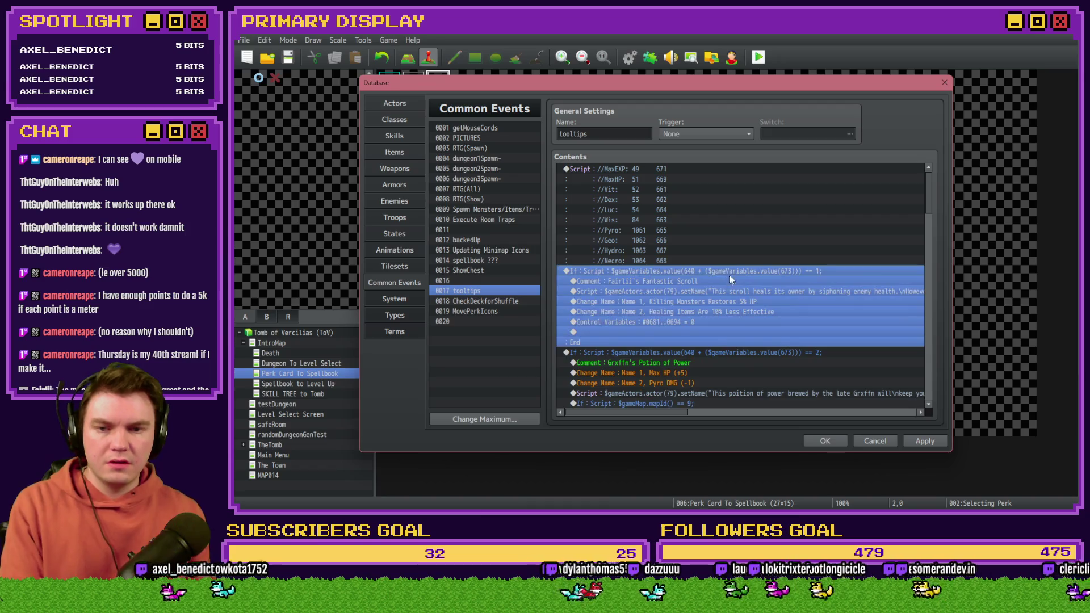
Step: Change the first two perk branch conditions from value(673) to value(653)
{"action": "double_click", "coordinate": [735, 270]}
{"action": "left_click", "coordinate": [794, 334]}
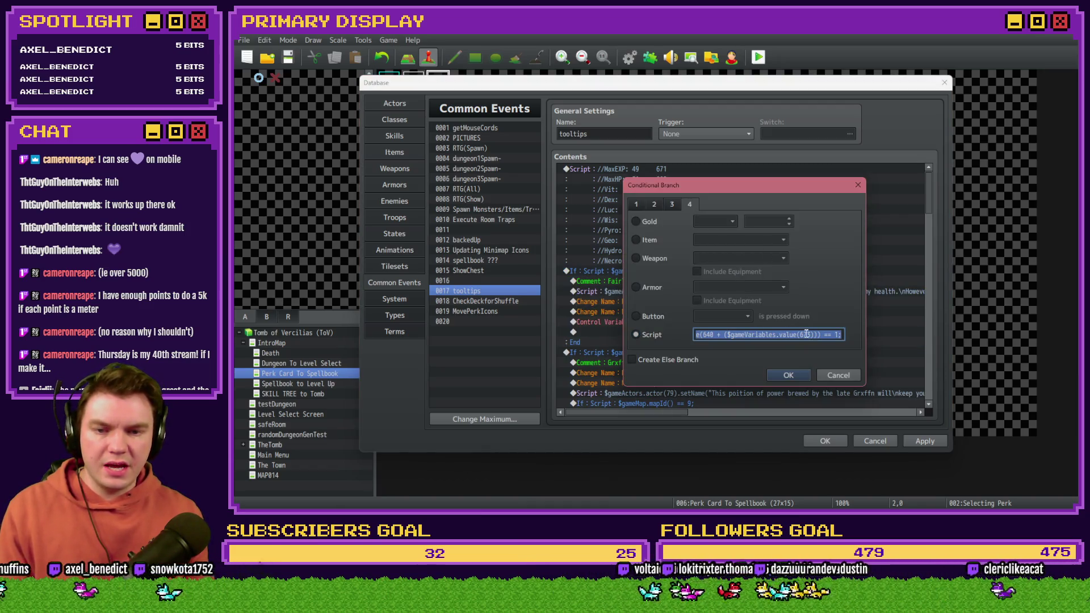
{"action": "type", "text": "53"}
{"action": "left_click", "coordinate": [789, 375]}
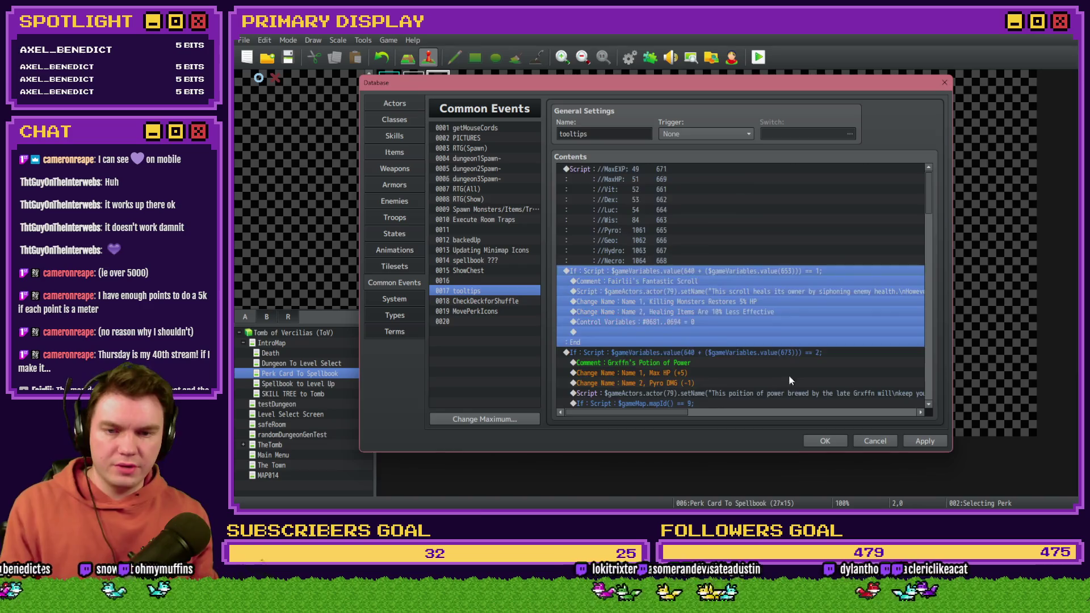
{"action": "scroll", "coordinate": [784, 330], "scroll_direction": "down", "scroll_amount": 3}
{"action": "left_click", "coordinate": [781, 261]}
{"action": "double_click", "coordinate": [781, 261]}
{"action": "mouse_move", "coordinate": [823, 338]}
{"action": "left_mouse_down"}
{"action": "mouse_move", "coordinate": [887, 337]}
{"action": "mouse_move", "coordinate": [870, 335]}
{"action": "left_mouse_up"}
{"action": "left_click_drag", "start_coordinate": [799, 335], "coordinate": [809, 335]}
{"action": "type", "text": "65"}
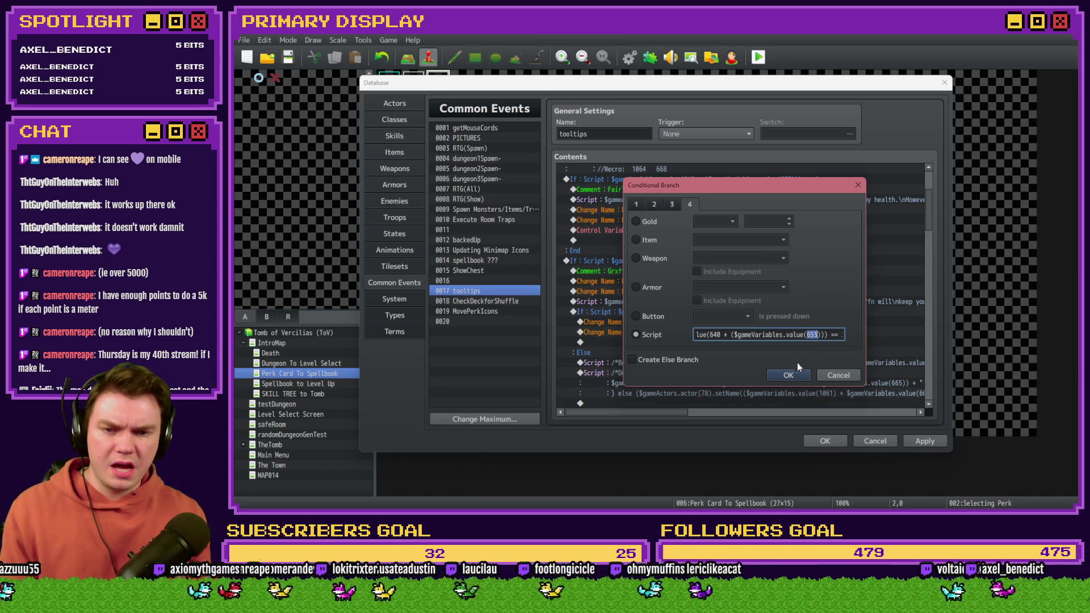
{"action": "left_click", "coordinate": [788, 375]}
Step: Update the third and fourth perk branch script conditions to read variable 653
{"action": "scroll", "coordinate": [776, 324], "scroll_direction": "down", "scroll_amount": 5}
{"action": "double_click", "coordinate": [784, 315]}
{"action": "left_click", "coordinate": [807, 335]}
{"action": "left_click", "coordinate": [807, 335]}
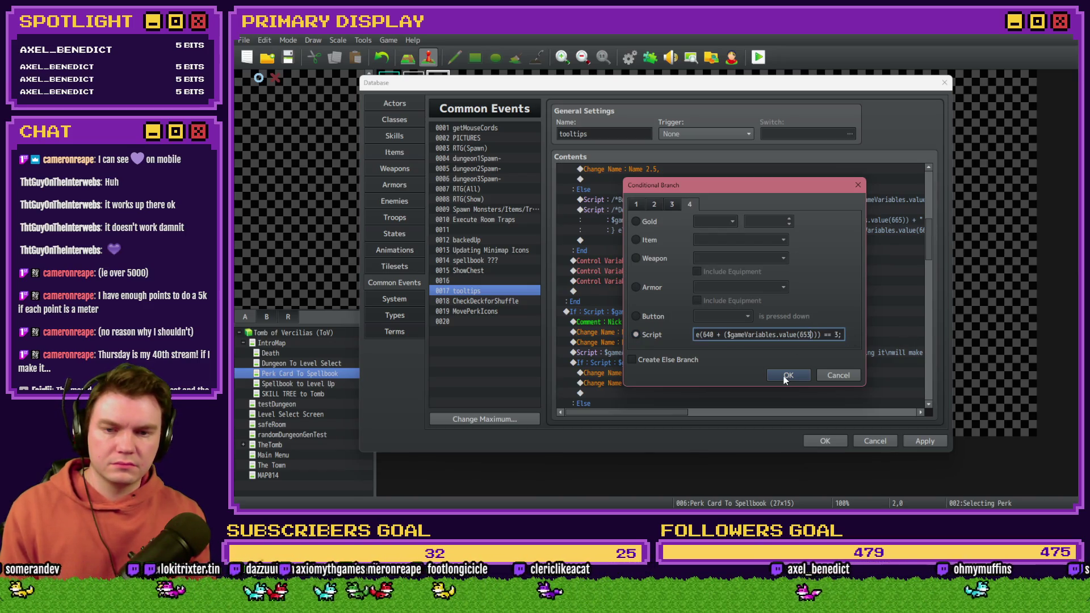
{"action": "left_click", "coordinate": [785, 376]}
{"action": "scroll", "coordinate": [732, 334], "scroll_direction": "down", "scroll_amount": 2}
{"action": "double_click", "coordinate": [738, 342]}
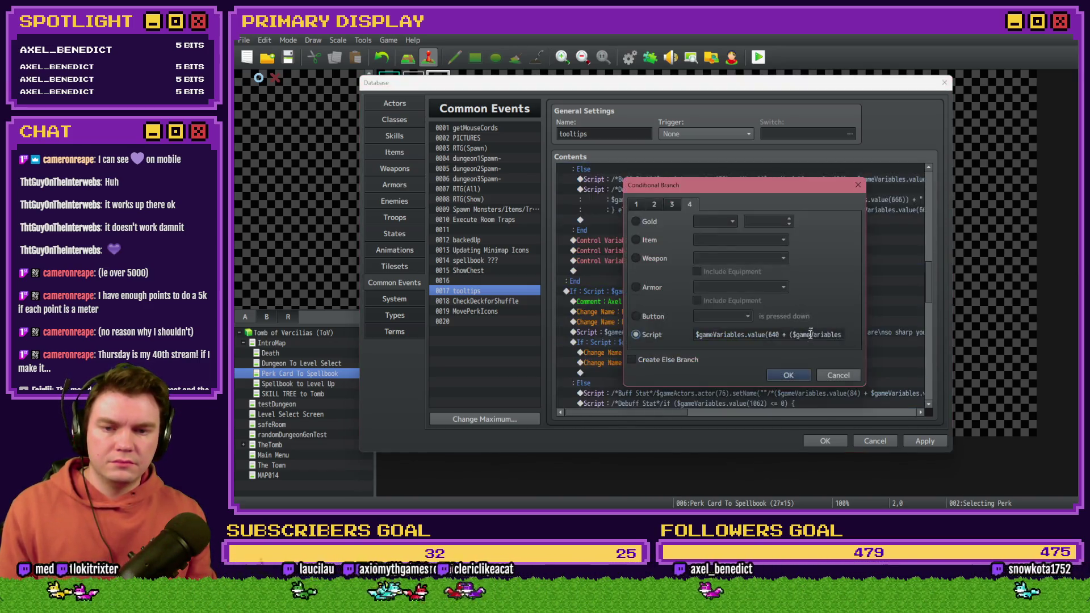
{"action": "left_click", "coordinate": [788, 375]}
Step: Make the next branch check == 6 and the Spiked Pauldron branch read value(653)
{"action": "scroll", "coordinate": [773, 369], "scroll_direction": "down", "scroll_amount": 5}
{"action": "double_click", "coordinate": [794, 260]}
{"action": "double_click", "coordinate": [837, 334]}
{"action": "type", "text": "653))) == 5;"}
{"action": "left_click", "coordinate": [789, 374]}
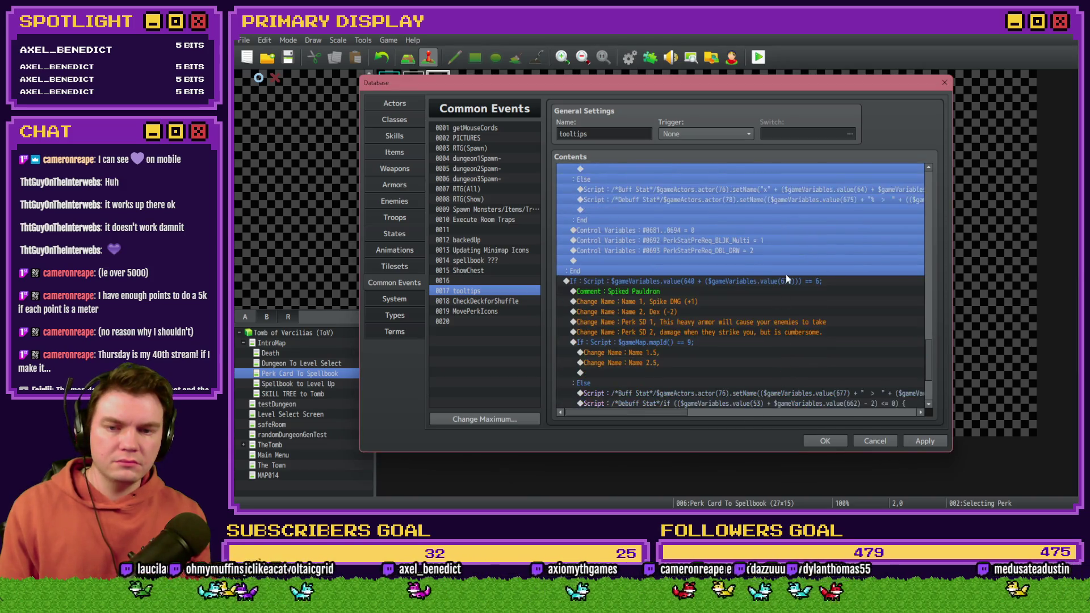
{"action": "double_click", "coordinate": [786, 281]}
{"action": "double_click", "coordinate": [805, 334]}
{"action": "type", "text": "653"}
{"action": "left_click", "coordinate": [789, 375]}
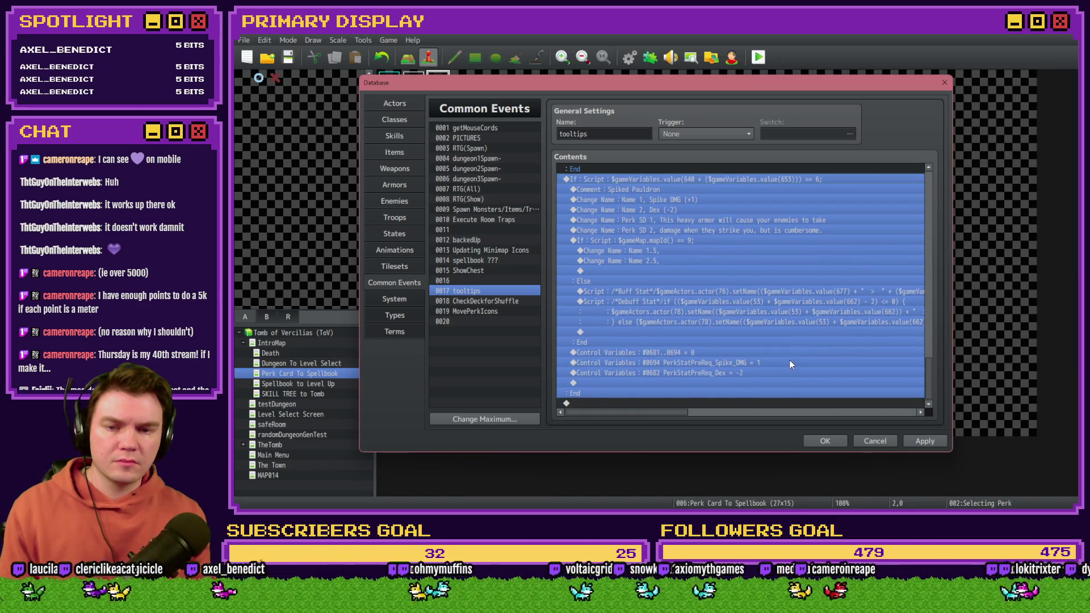
{"action": "left_click", "coordinate": [790, 363]}
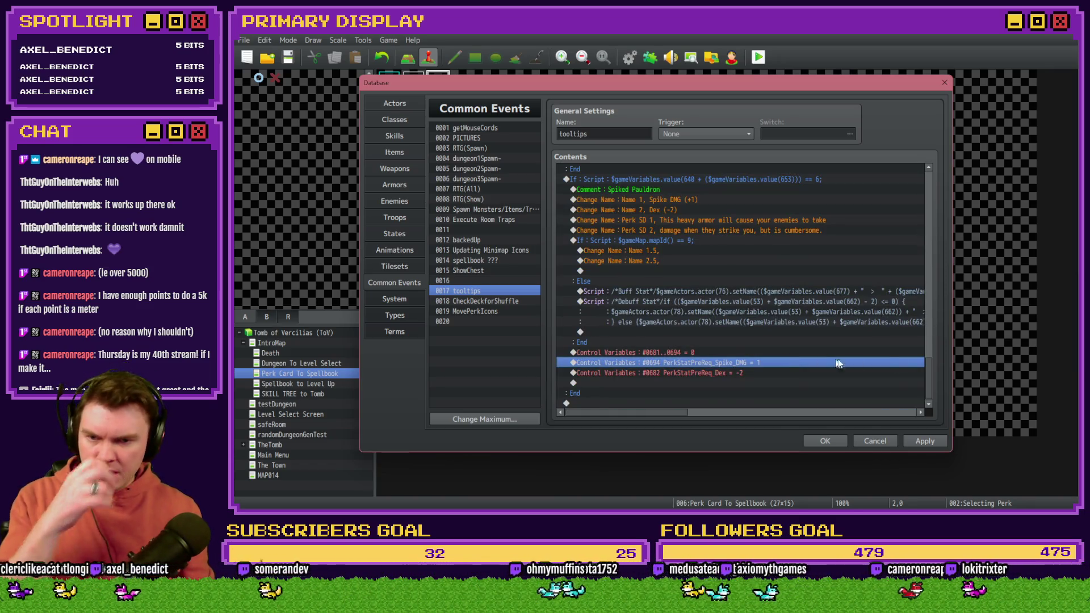
{"action": "left_click_drag", "start_coordinate": [929, 370], "coordinate": [936, 180]}
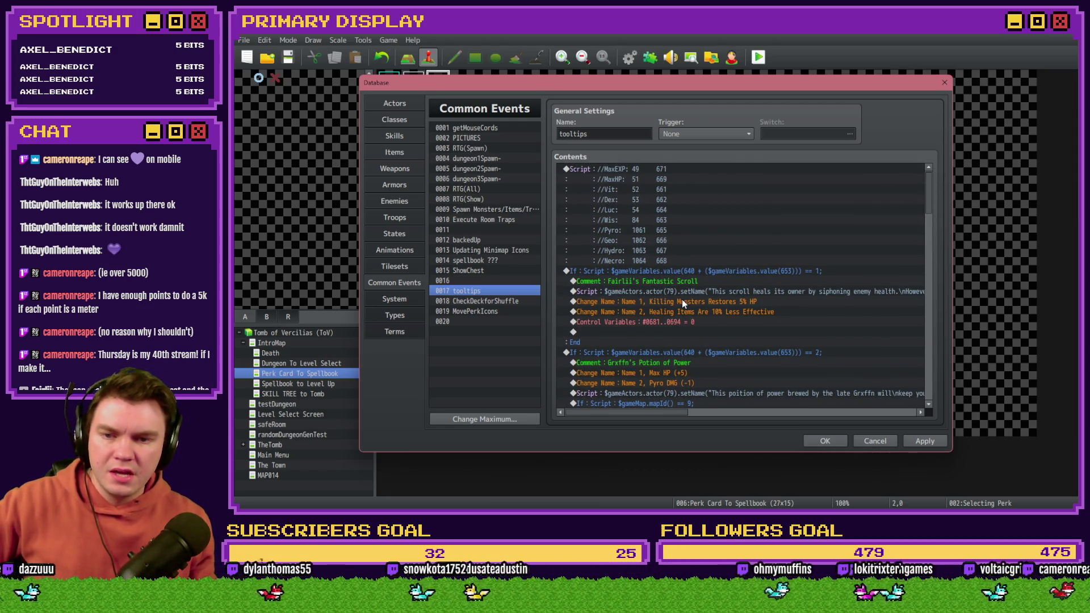
{"action": "scroll", "coordinate": [684, 303], "scroll_direction": "down", "scroll_amount": 3}
{"action": "scroll", "coordinate": [685, 306], "scroll_direction": "down", "scroll_amount": 3}
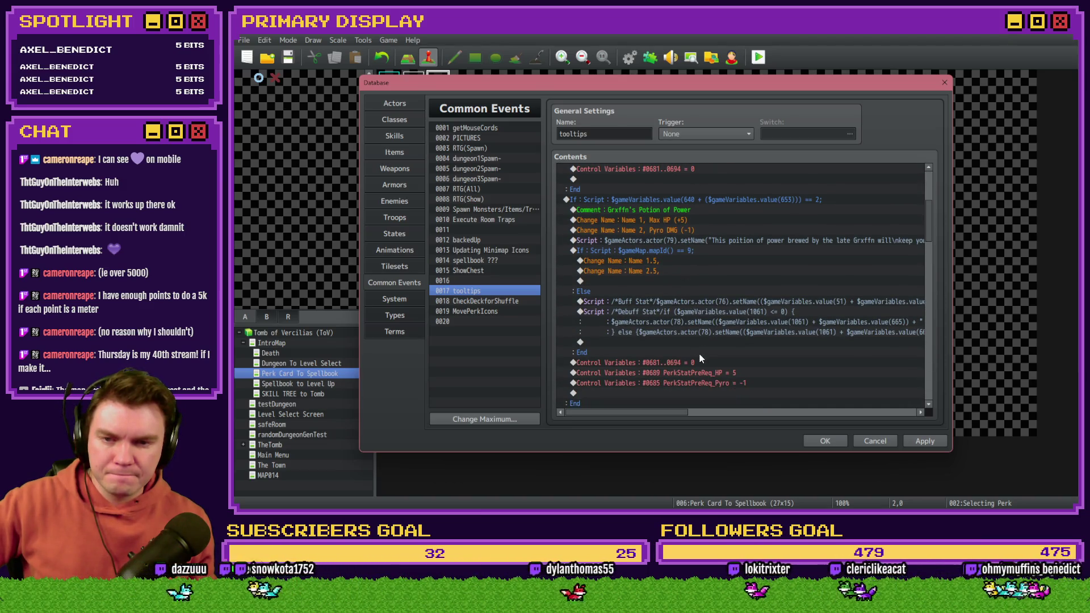
{"action": "mouse_move", "coordinate": [669, 412]}
{"action": "left_mouse_down"}
{"action": "mouse_move", "coordinate": [775, 409]}
{"action": "mouse_move", "coordinate": [653, 411]}
{"action": "left_mouse_up"}
{"action": "scroll", "coordinate": [686, 355], "scroll_direction": "down", "scroll_amount": 3}
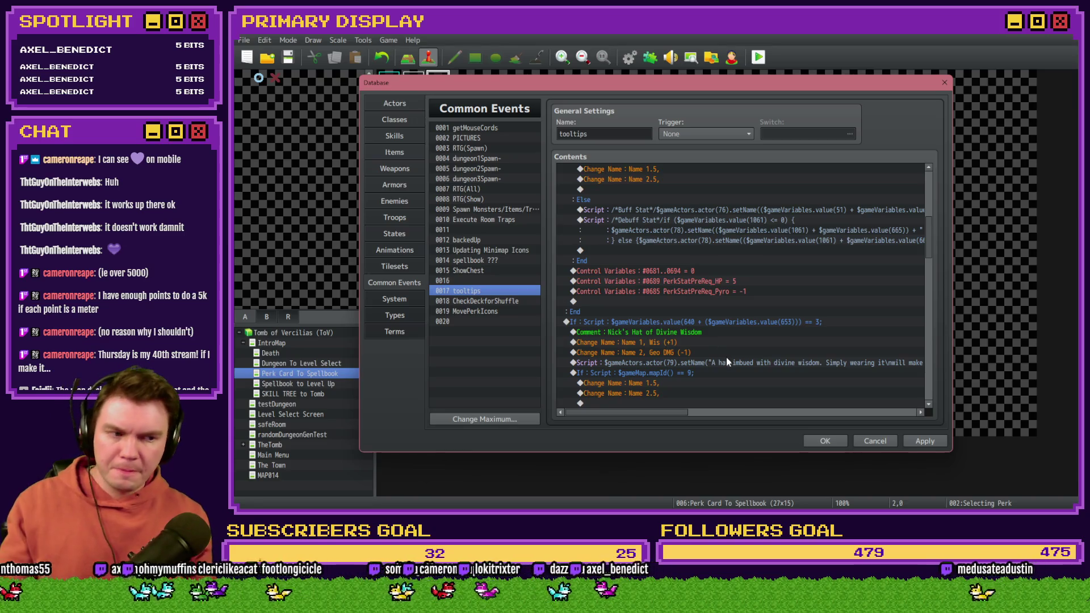
{"action": "scroll", "coordinate": [728, 352], "scroll_direction": "down", "scroll_amount": 2}
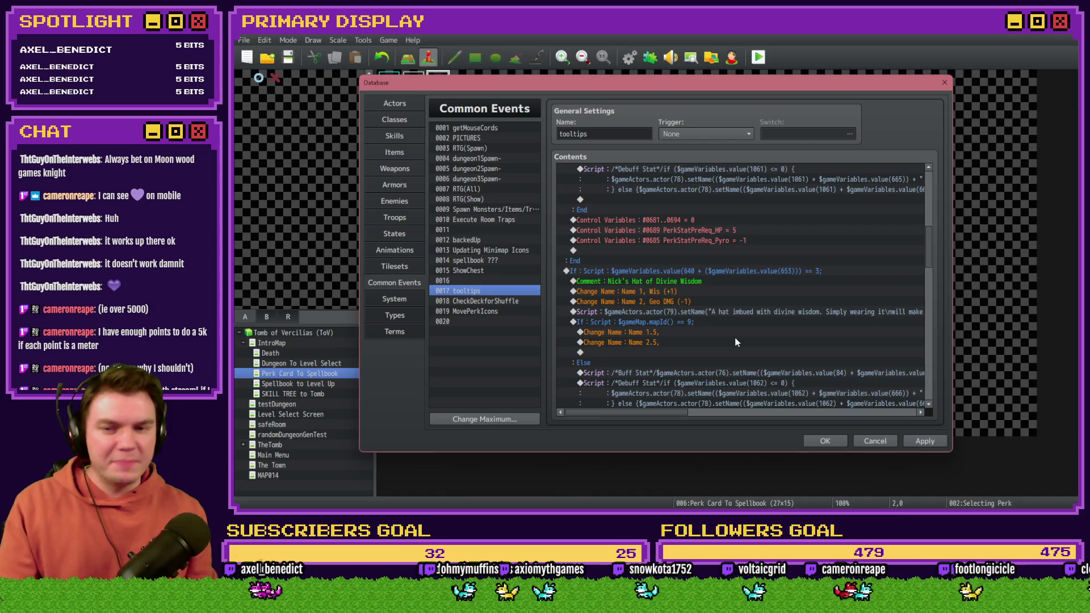
{"action": "scroll", "coordinate": [736, 341], "scroll_direction": "down", "scroll_amount": 4}
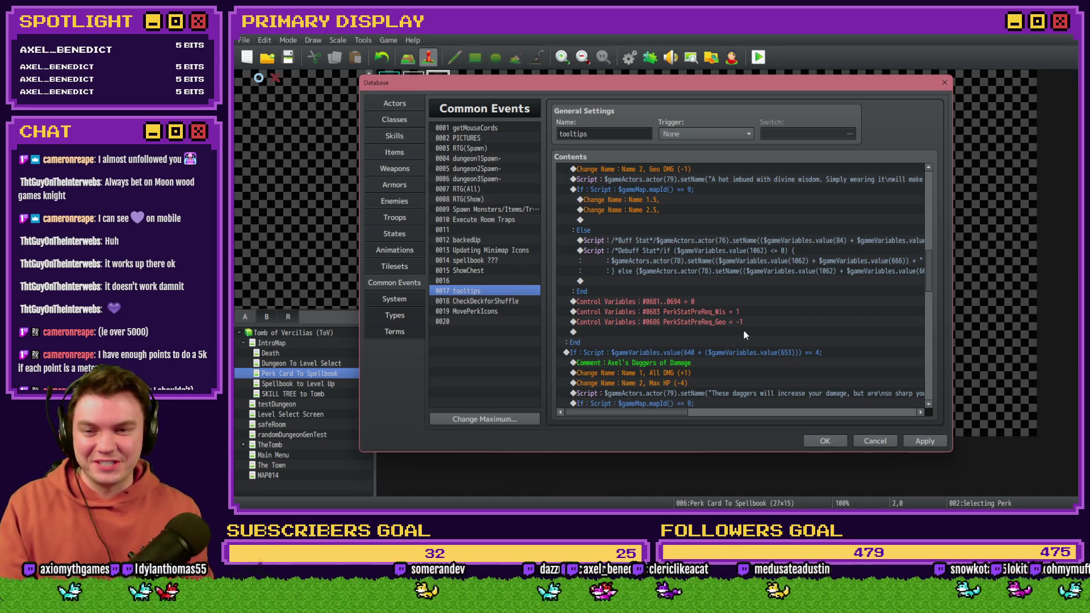
{"action": "scroll", "coordinate": [743, 335], "scroll_direction": "up", "scroll_amount": 7}
{"action": "scroll", "coordinate": [741, 343], "scroll_direction": "up", "scroll_amount": 7}
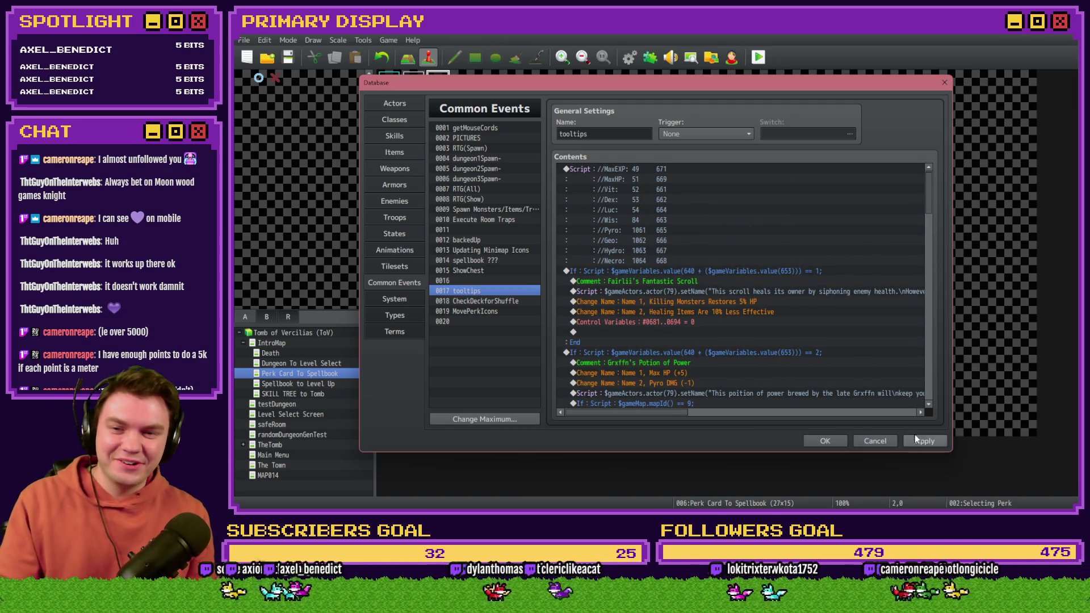
Step: Save the project and playtest it, choosing a perk card before closing the game
{"action": "left_click", "coordinate": [841, 441]}
{"action": "left_click", "coordinate": [758, 57]}
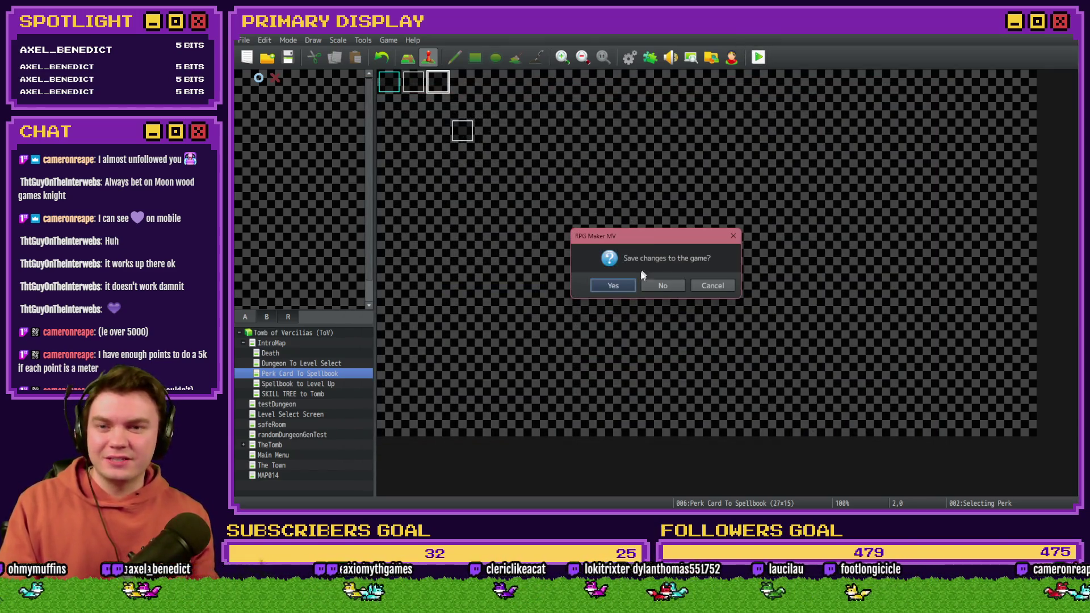
{"action": "left_click", "coordinate": [627, 285]}
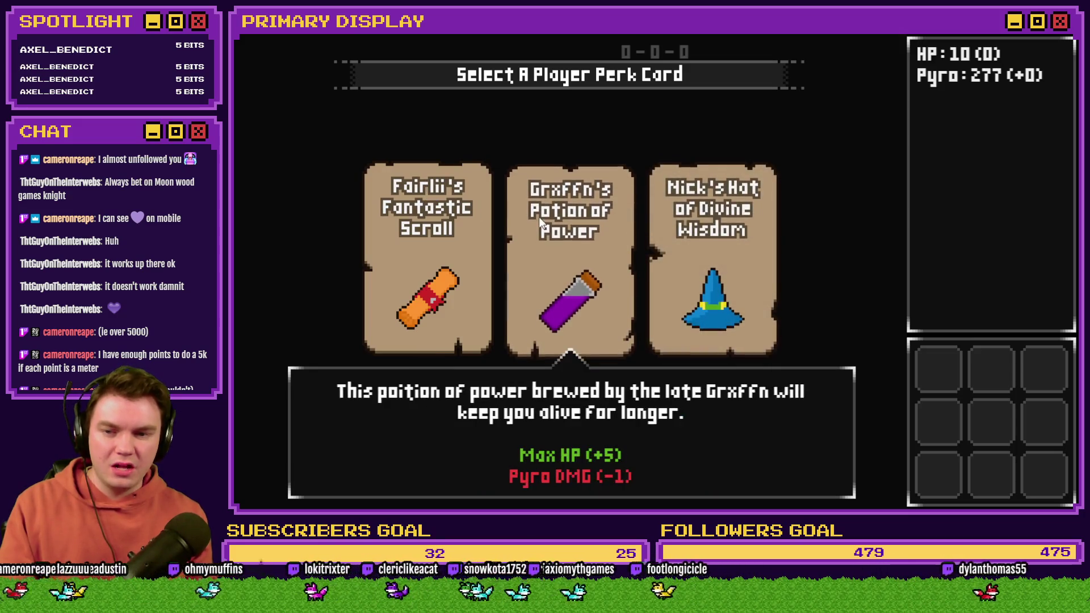
{"action": "left_click", "coordinate": [458, 235]}
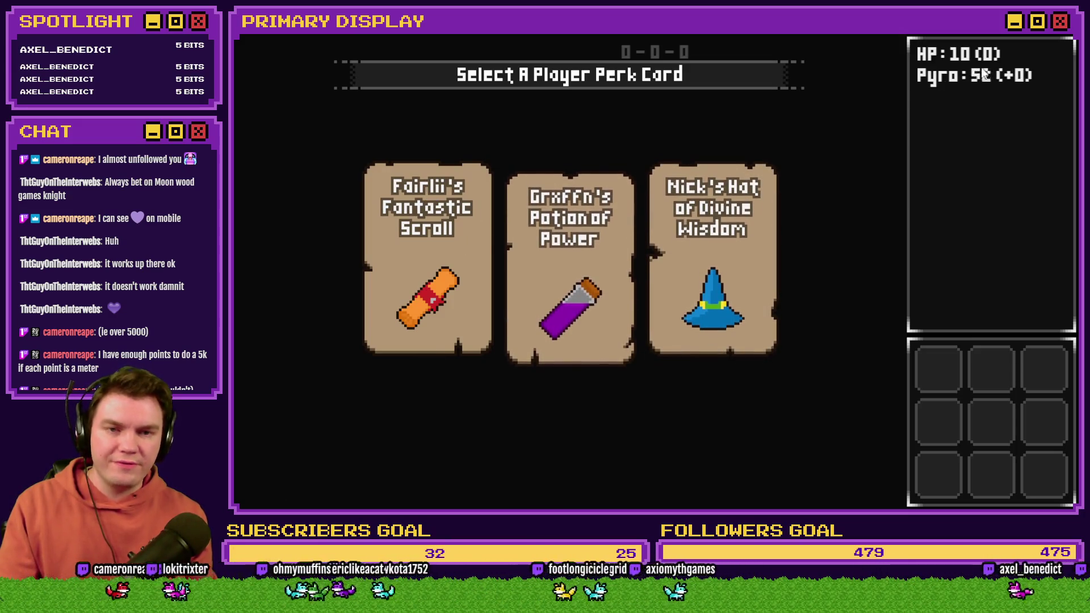
{"action": "key", "text": "alt+F4"}
Step: Open the Selecting Perk event, look over its second and third pages, and reopen it
{"action": "double_click", "coordinate": [437, 83]}
{"action": "left_click", "coordinate": [424, 131]}
{"action": "left_click", "coordinate": [438, 131]}
{"action": "key", "text": "Escape"}
{"action": "double_click", "coordinate": [437, 82]}
{"action": "key", "text": "Escape"}
{"action": "double_click", "coordinate": [438, 83]}
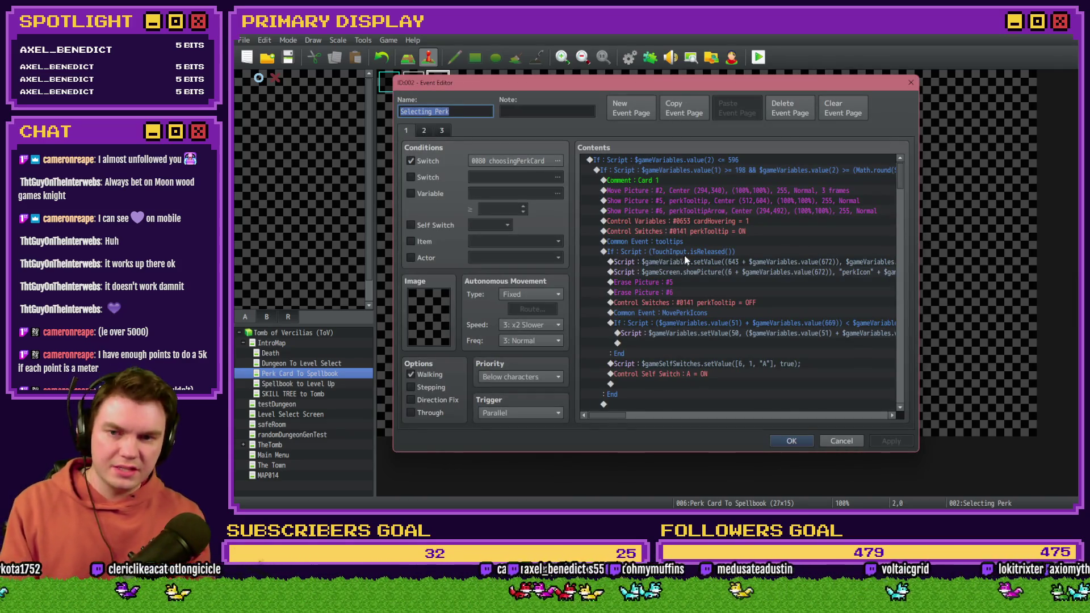
{"action": "left_click", "coordinate": [702, 222]}
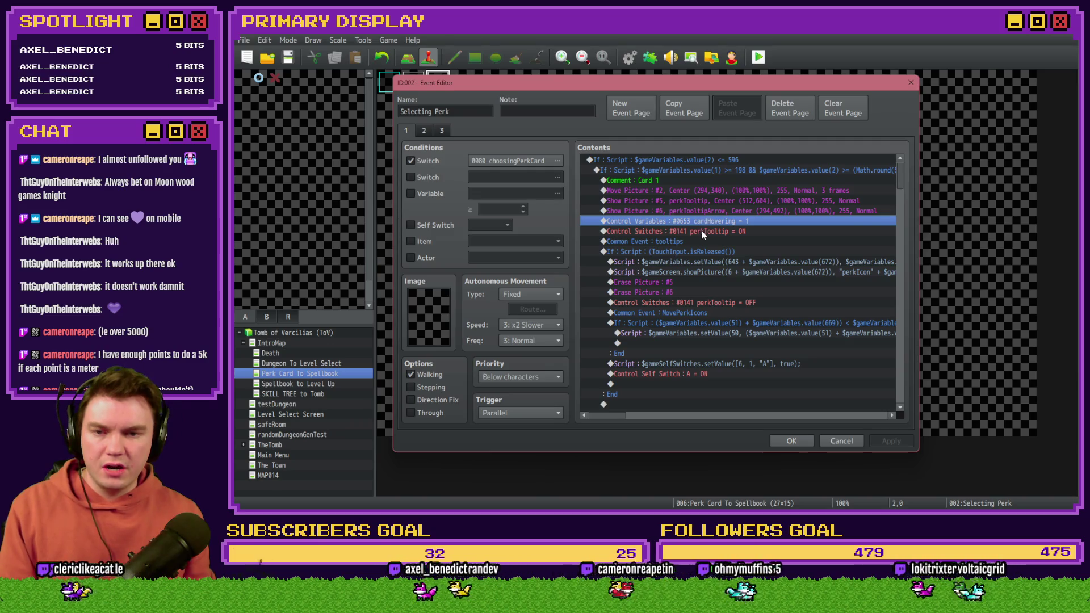
{"action": "scroll", "coordinate": [707, 244], "scroll_direction": "down", "scroll_amount": 3}
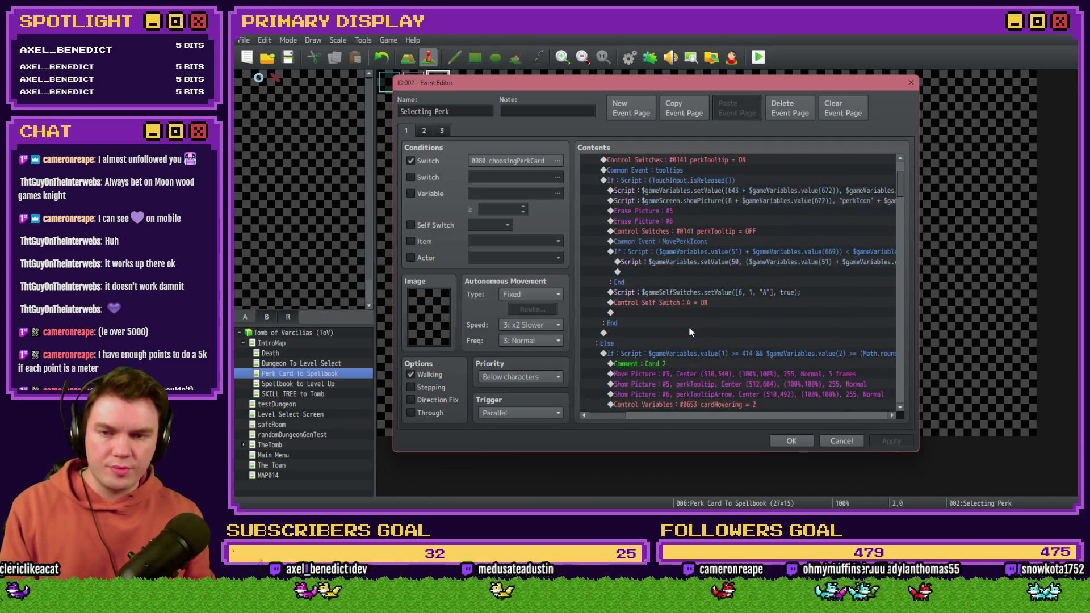
{"action": "scroll", "coordinate": [690, 326], "scroll_direction": "up", "scroll_amount": 3}
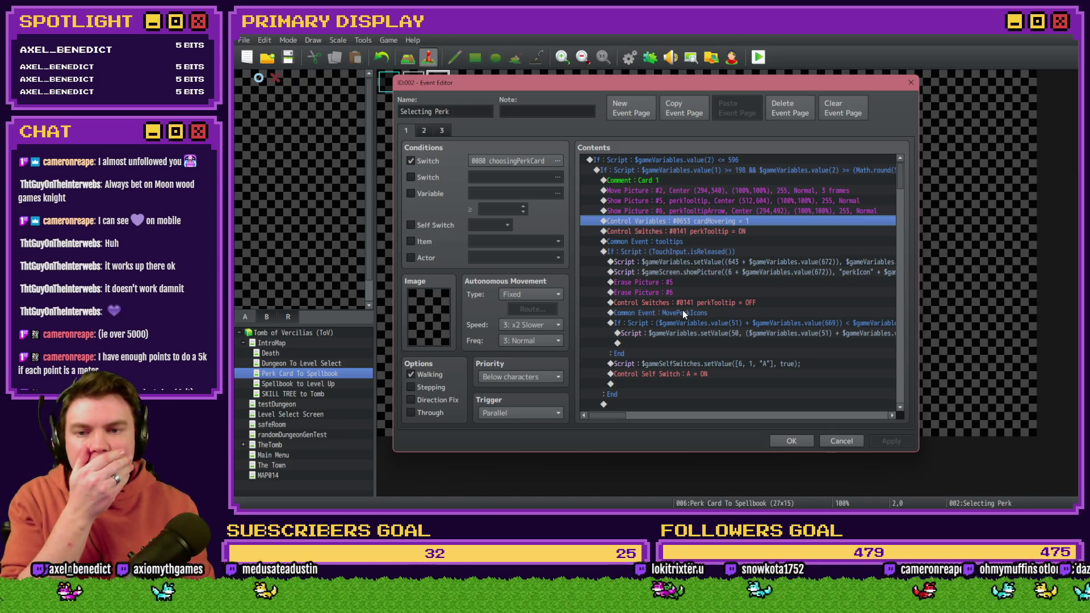
{"action": "left_click", "coordinate": [683, 311]}
{"action": "left_click", "coordinate": [693, 304]}
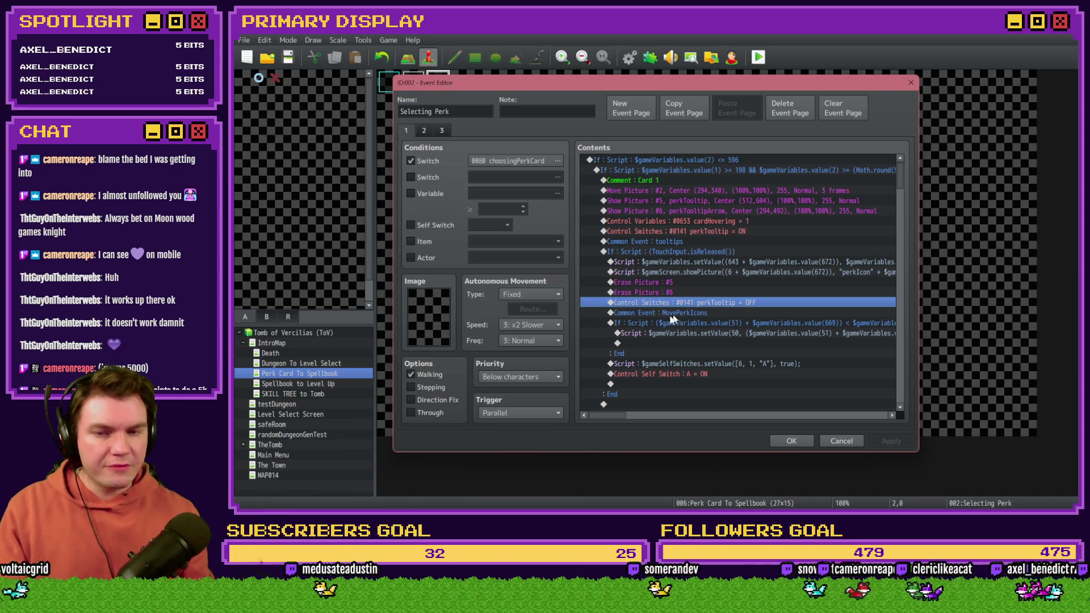
{"action": "left_click", "coordinate": [697, 282]}
{"action": "left_click", "coordinate": [693, 302]}
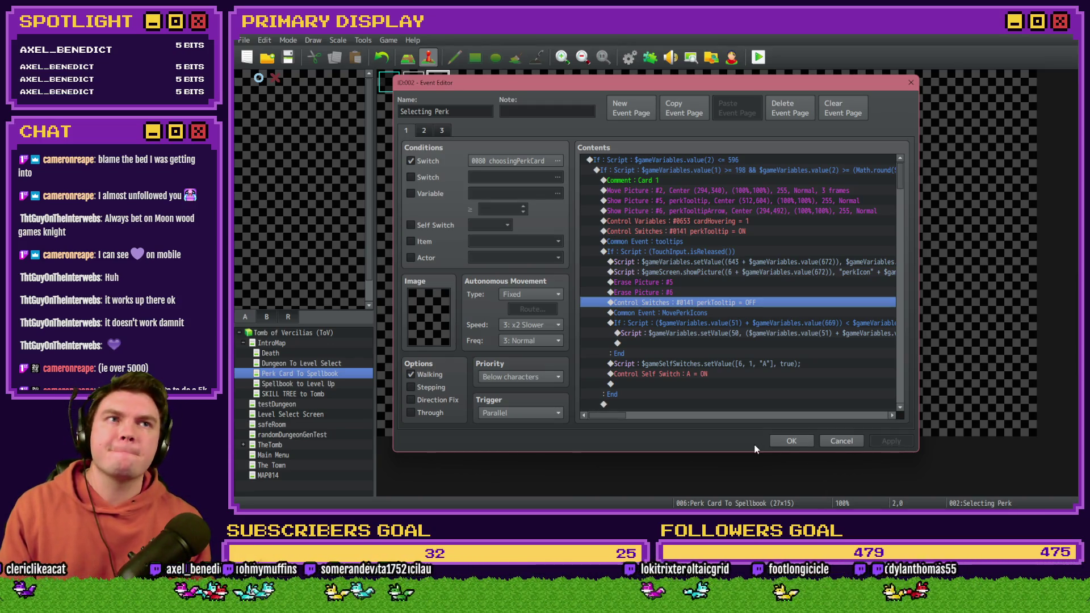
Step: Save the project and start a playtest
{"action": "left_click", "coordinate": [780, 446]}
{"action": "left_click", "coordinate": [758, 57]}
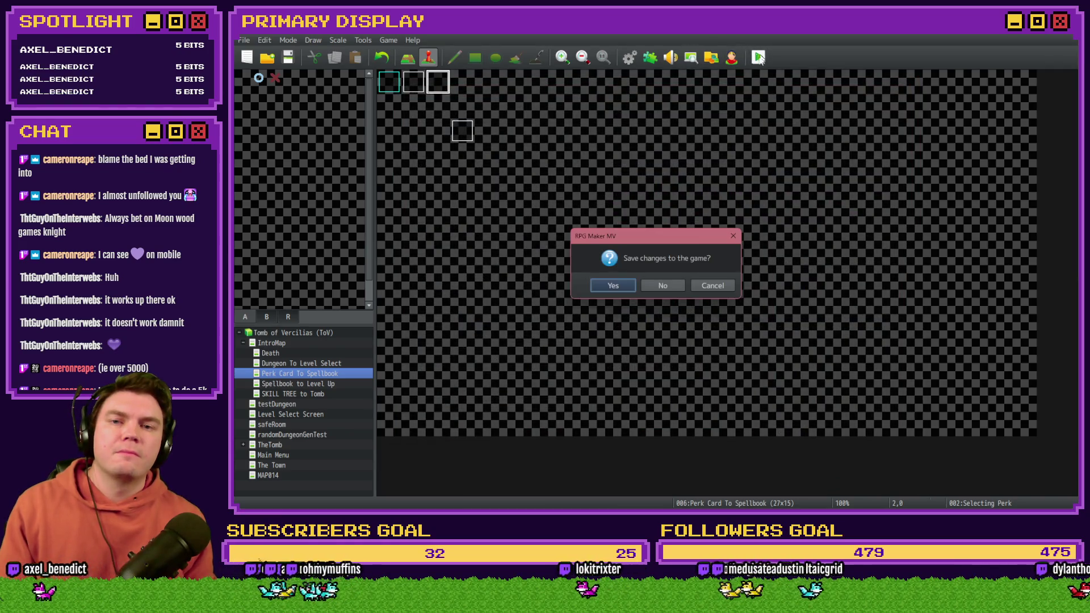
{"action": "left_click", "coordinate": [612, 288]}
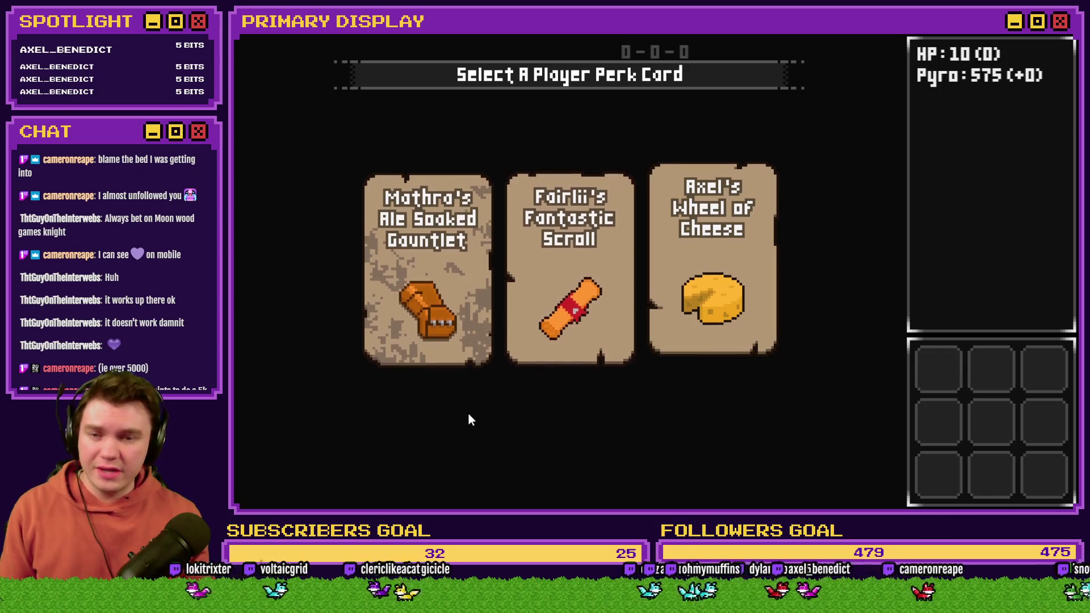
Step: Hover the gauntlet card and show variables 0661–0680 in the F9 debug window
{"action": "mouse_move", "coordinate": [462, 277]}
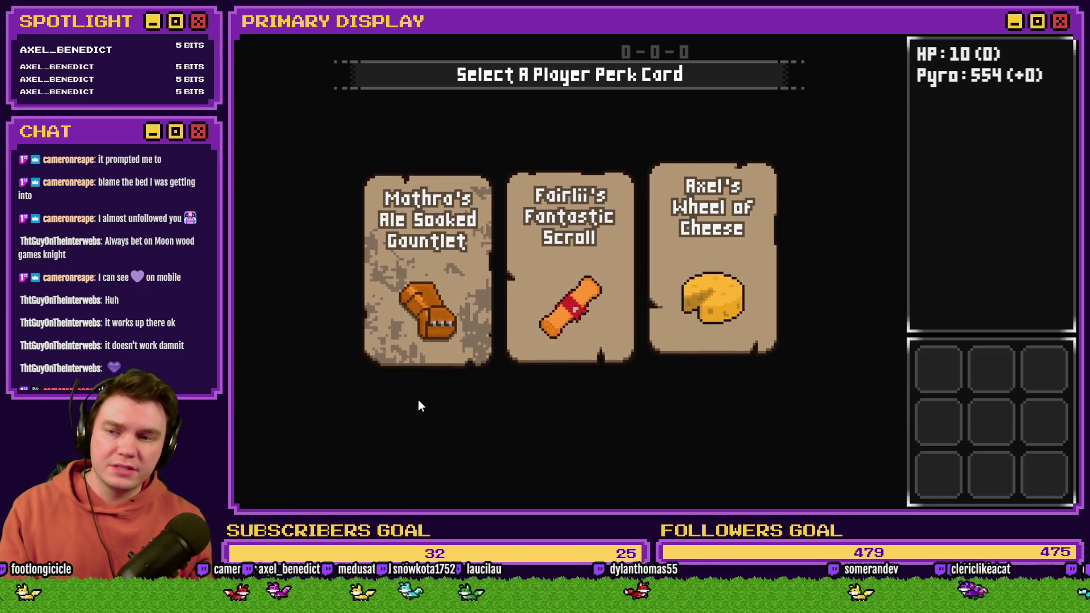
{"action": "mouse_move", "coordinate": [417, 324]}
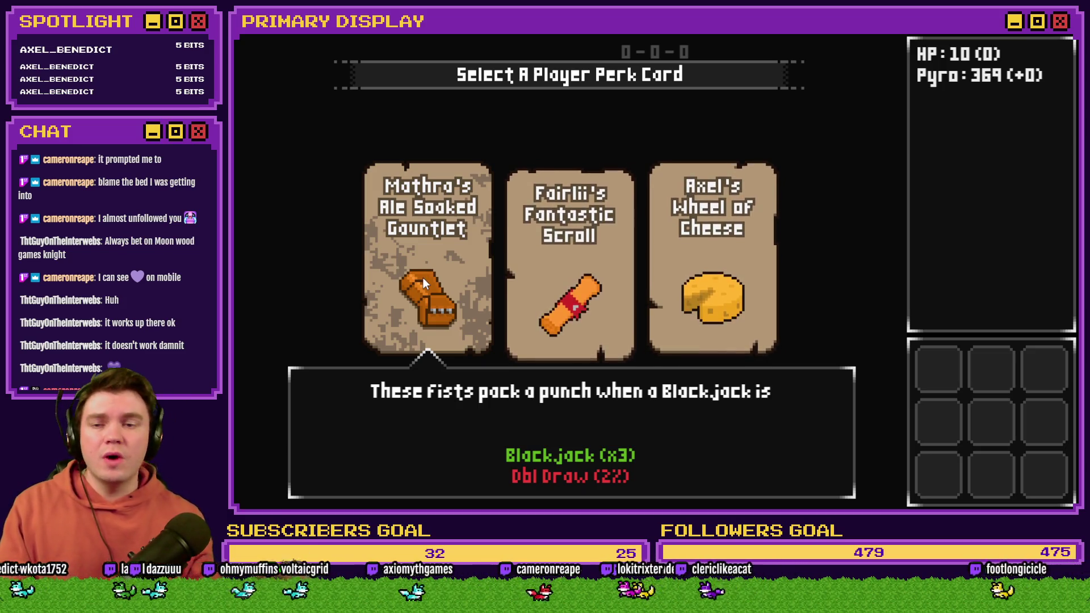
{"action": "key", "text": "F9"}
{"action": "scroll", "coordinate": [335, 389], "scroll_direction": "down", "scroll_amount": 4}
{"action": "scroll", "coordinate": [335, 389], "scroll_direction": "down", "scroll_amount": 15}
{"action": "scroll", "coordinate": [319, 414], "scroll_direction": "down", "scroll_amount": 6}
{"action": "key", "text": "Up"}
{"action": "key", "text": "Down"}
Step: Review debug variable groups 0671–0680 and 0661–0670, then close the playtest
{"action": "key", "text": "Down"}
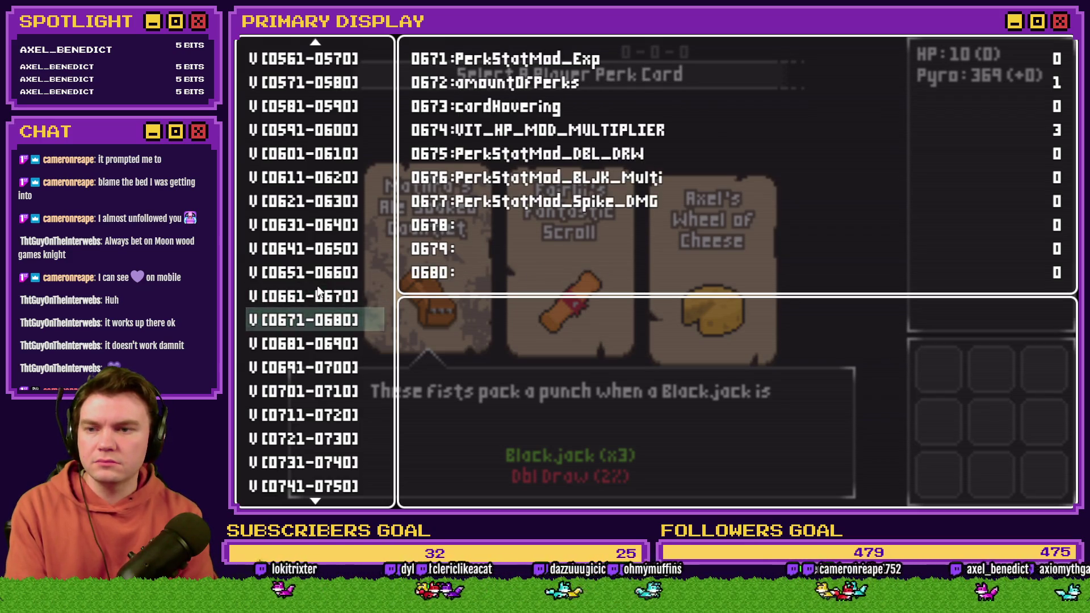
{"action": "key", "text": "Down"}
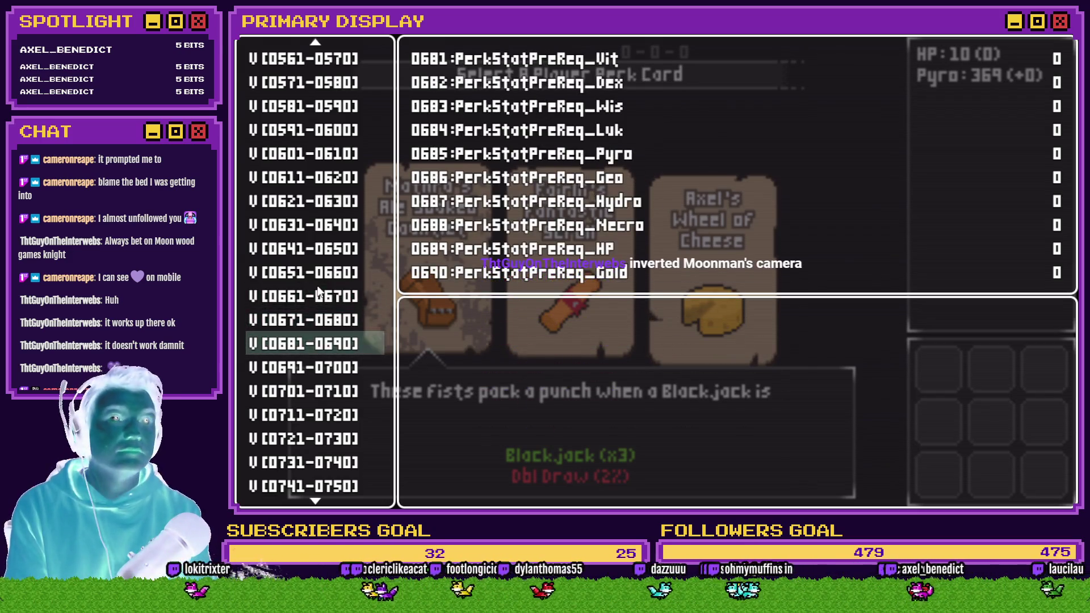
{"action": "key", "text": "Up"}
{"action": "key", "text": "Up"}
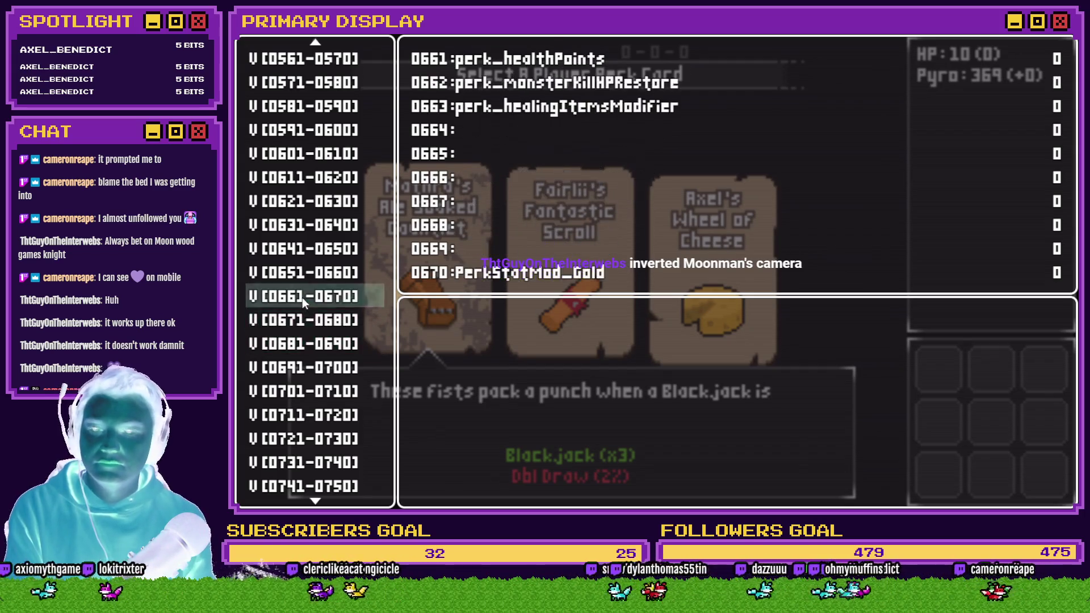
{"action": "key", "text": "Up"}
{"action": "key", "text": "Up"}
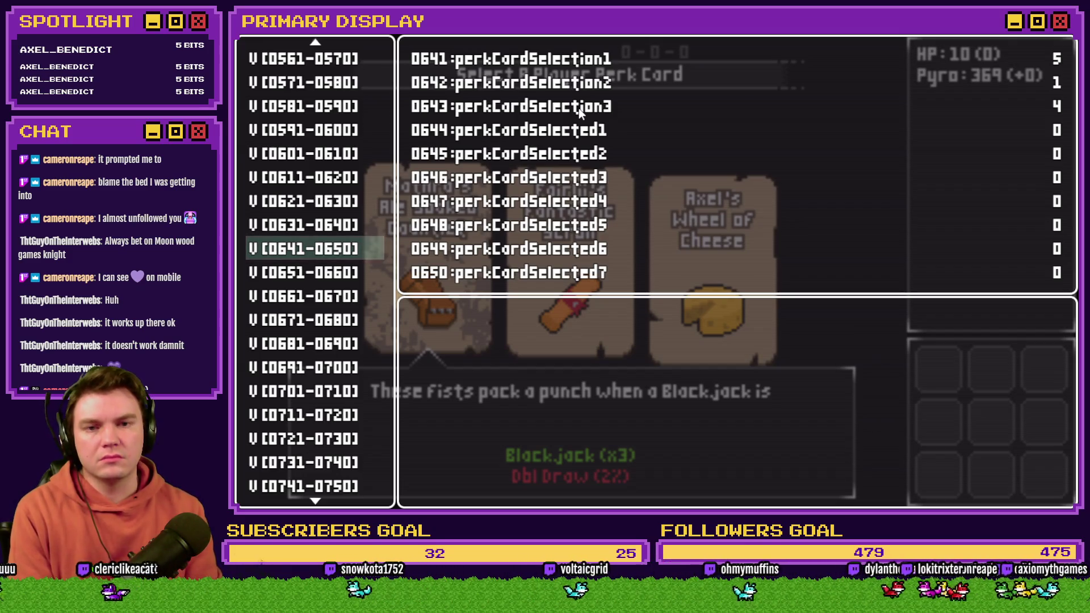
{"action": "key", "text": "alt+F4"}
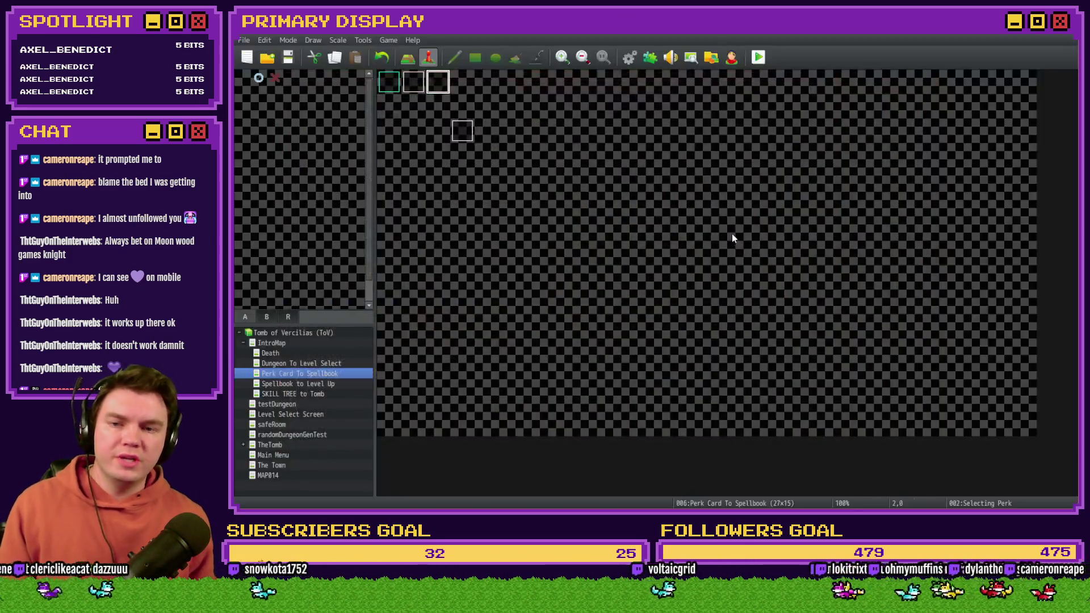
Step: Open Selecting Perk and walk Card 1's TouchInput.isReleased branch down to perkTooltip OFF
{"action": "double_click", "coordinate": [438, 78]}
{"action": "left_click", "coordinate": [424, 131]}
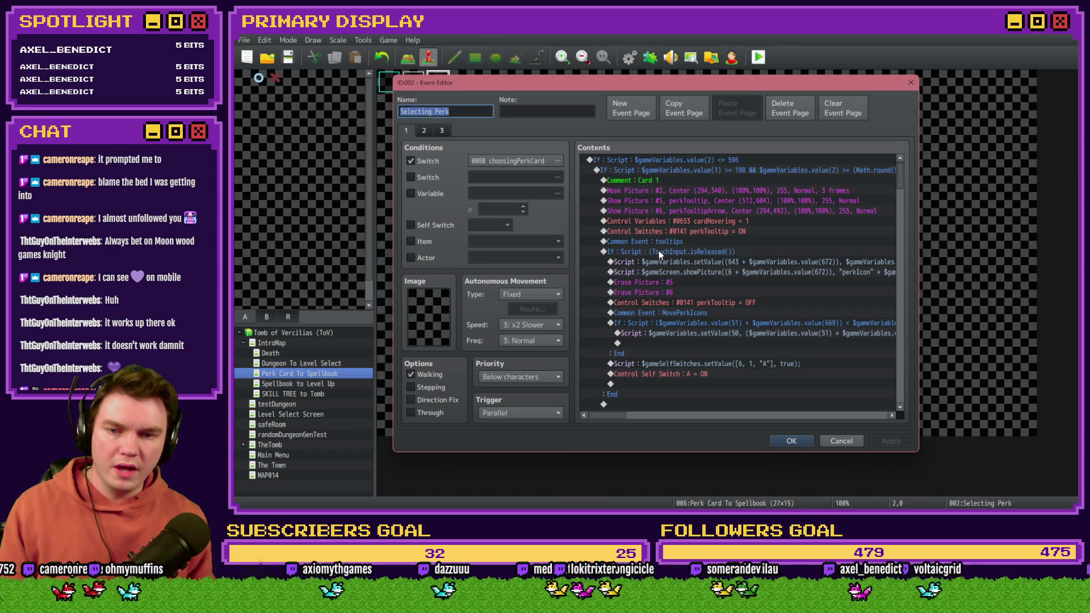
{"action": "left_click", "coordinate": [658, 251]}
{"action": "left_click", "coordinate": [704, 265]}
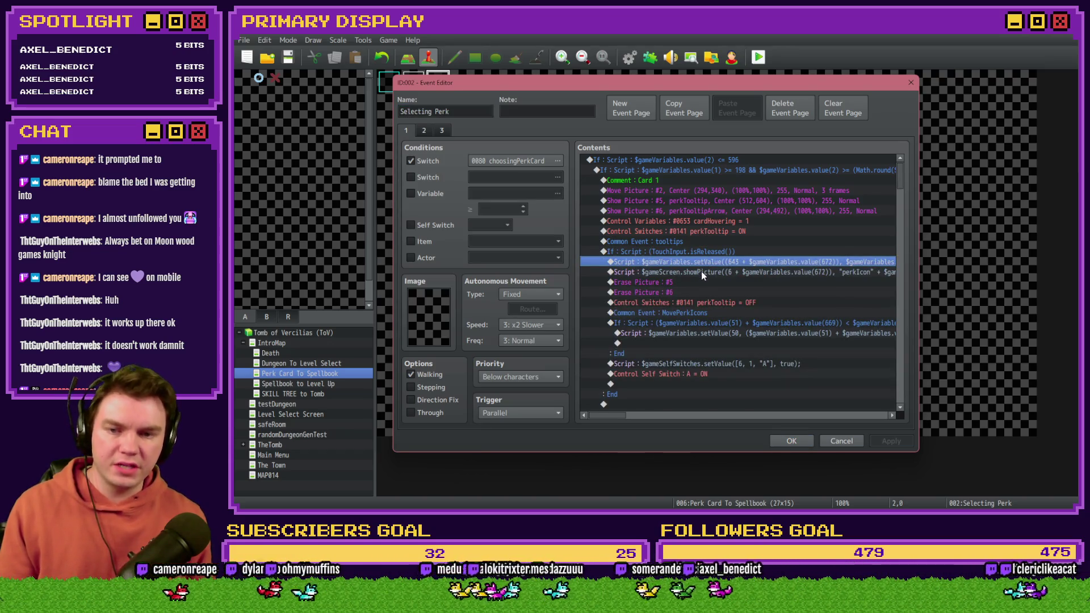
{"action": "left_click", "coordinate": [693, 282]}
{"action": "left_click", "coordinate": [694, 293]}
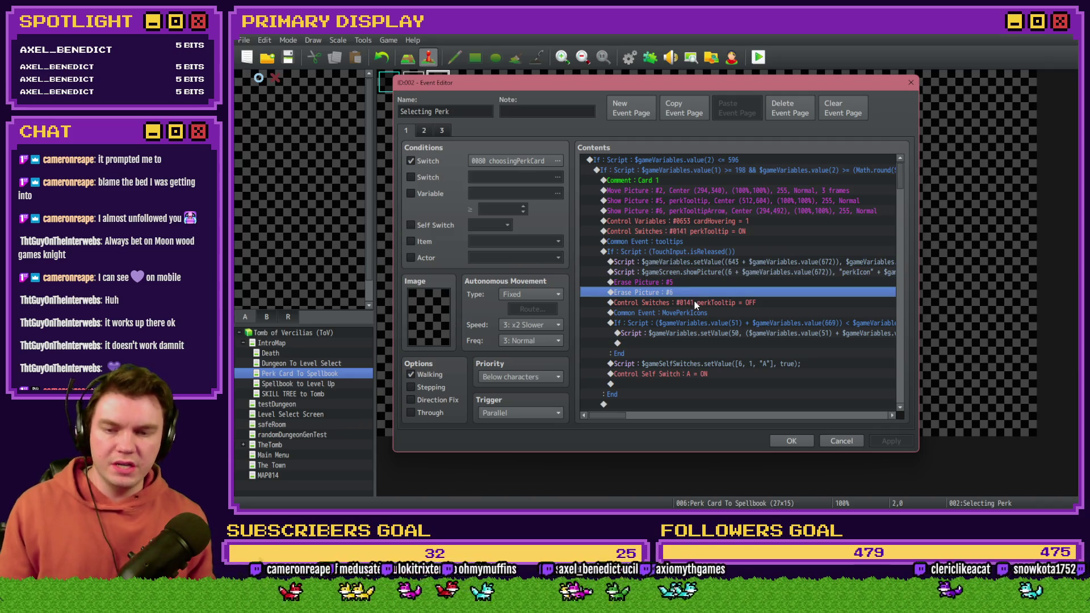
{"action": "left_click", "coordinate": [694, 305]}
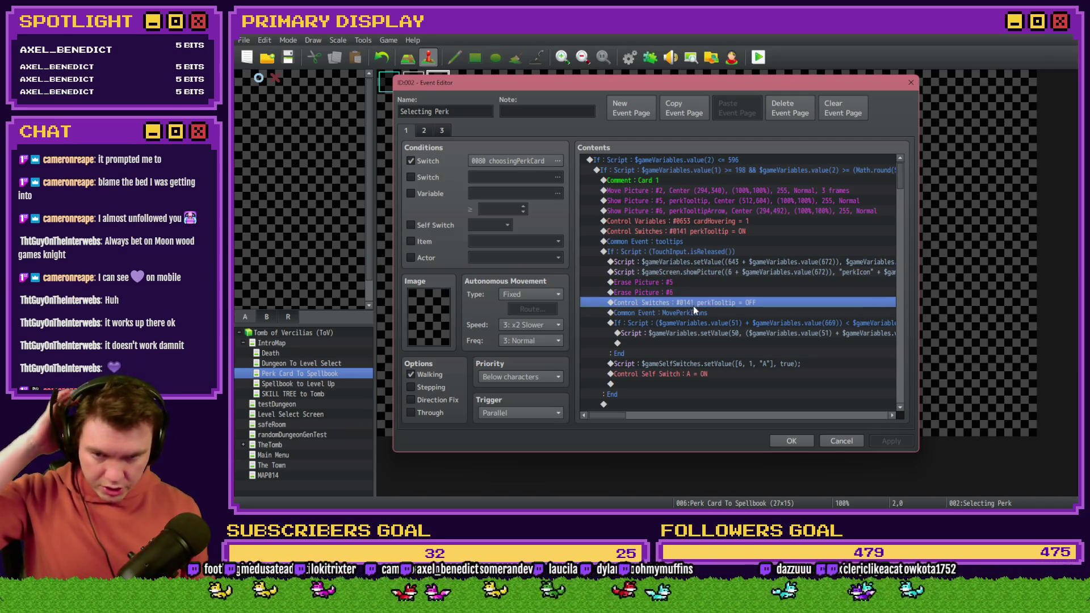
{"action": "left_click", "coordinate": [689, 316]}
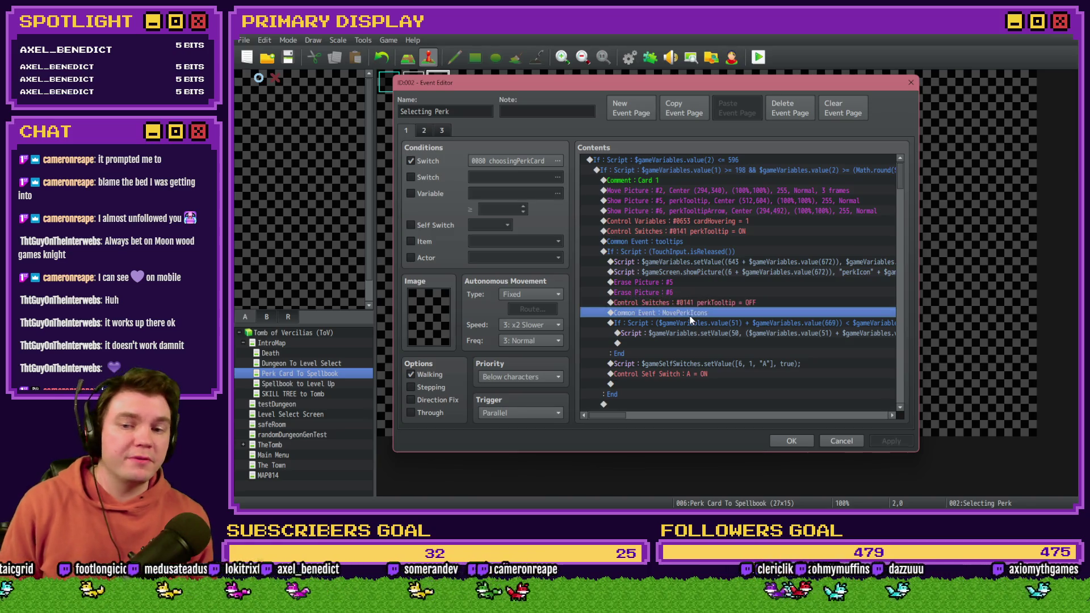
{"action": "left_click", "coordinate": [699, 307]}
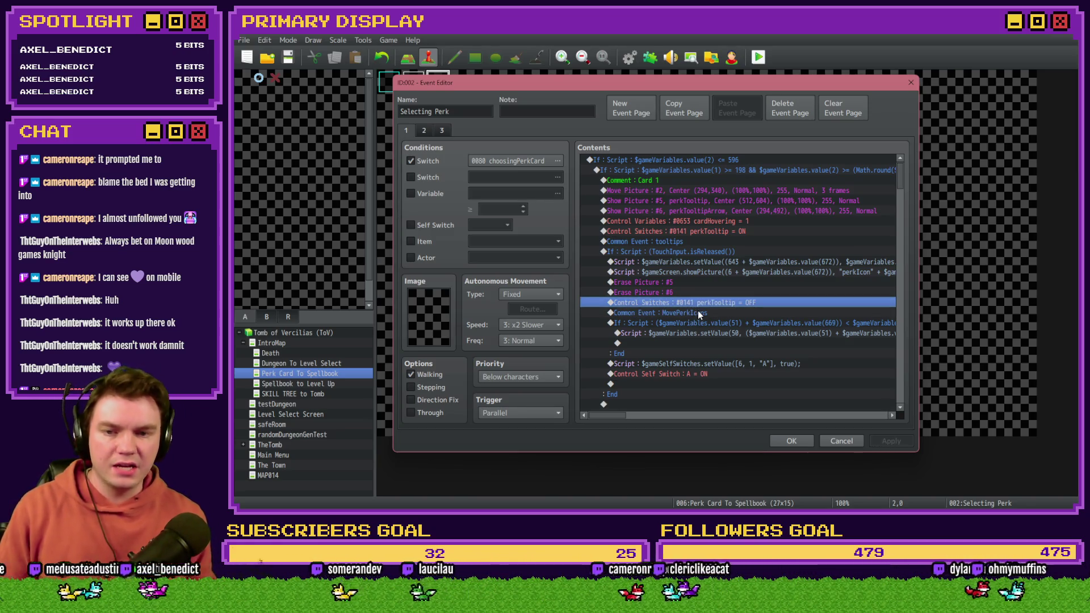
Step: Insert a $gameVariables.setValue script line after the perkTooltip OFF command
{"action": "double_click", "coordinate": [697, 311]}
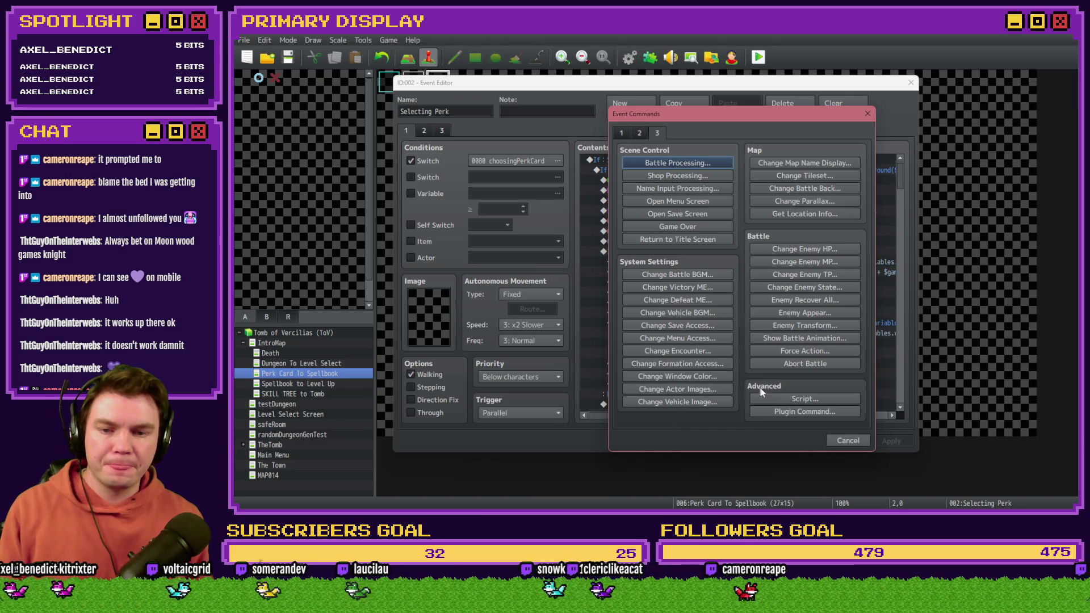
{"action": "left_click", "coordinate": [767, 399]}
{"action": "type", "text": "$ga"}
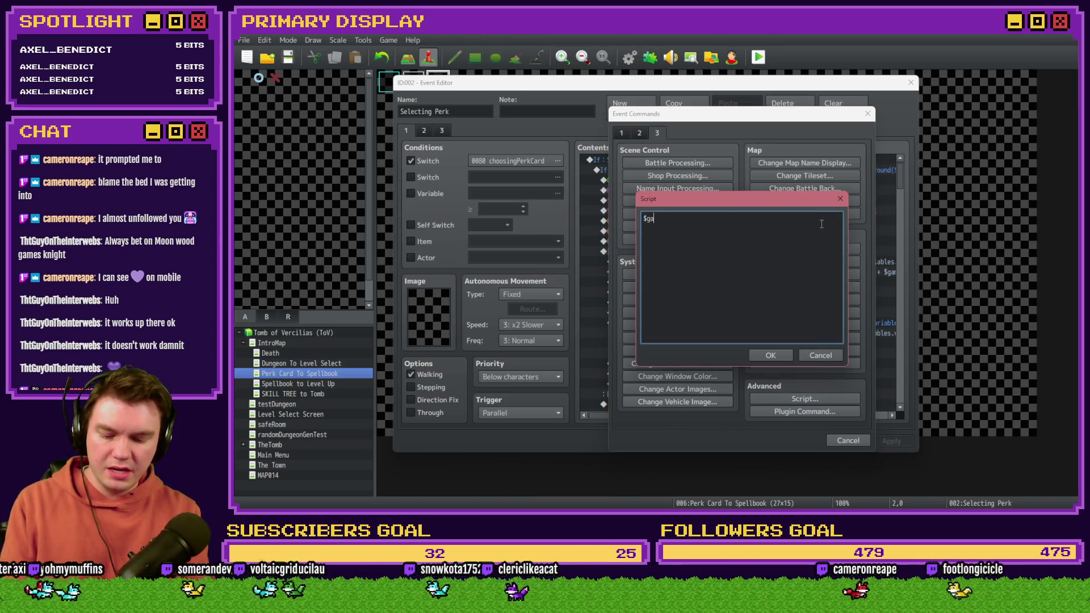
{"action": "type", "text": "meVariabl"}
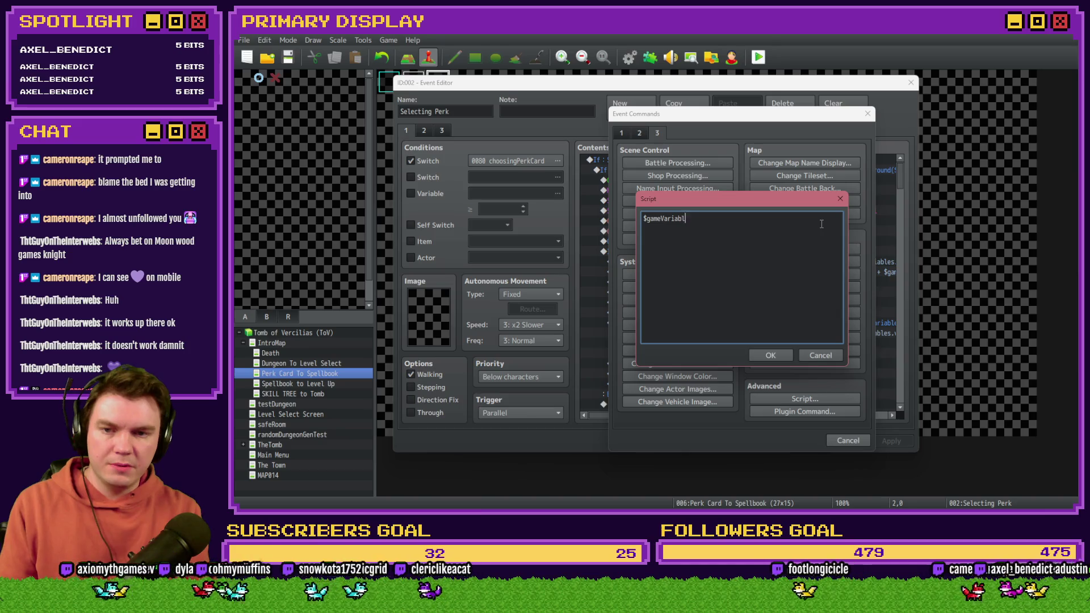
{"action": "type", "text": "es.vsetValue(0"}
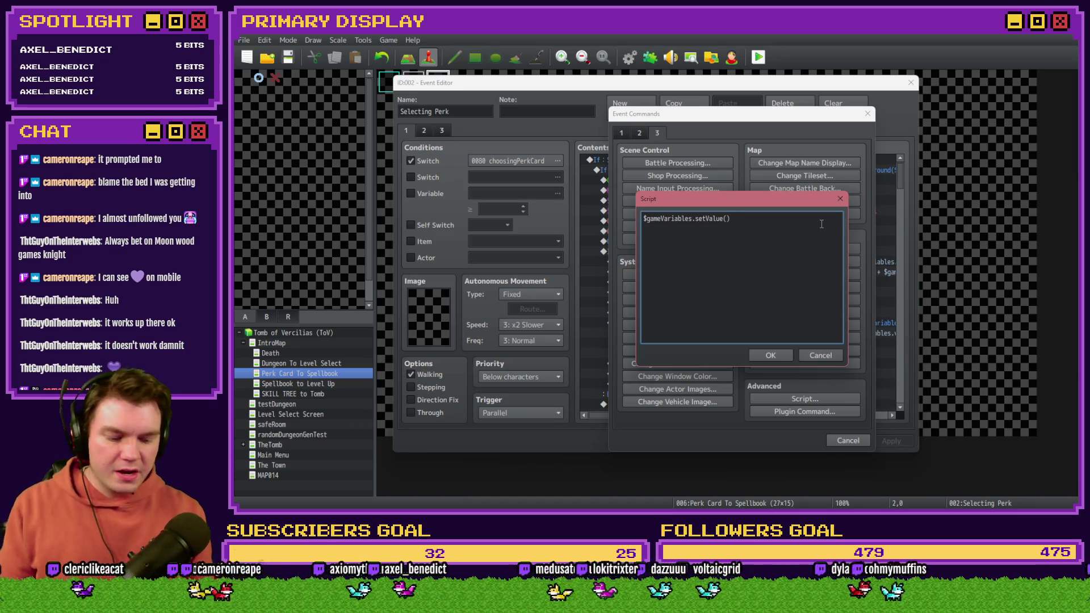
{"action": "type", "text": "6"}
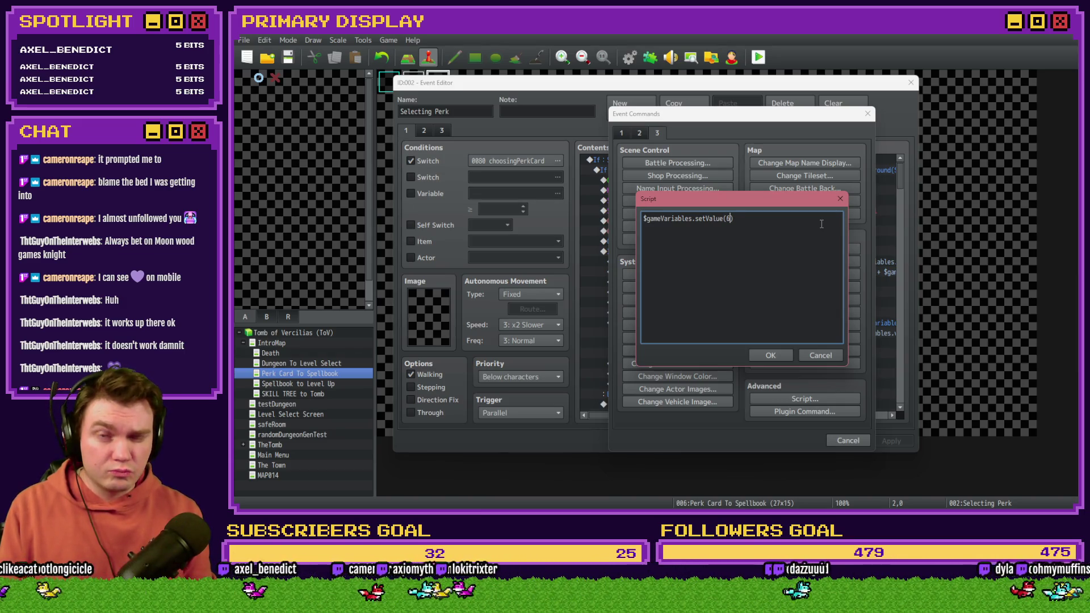
{"action": "key", "text": "Escape"}
{"action": "key", "text": "Escape"}
Step: Look up in the variable list that cardSelected is variable 0654, leaving the page condition off
{"action": "left_click", "coordinate": [433, 194]}
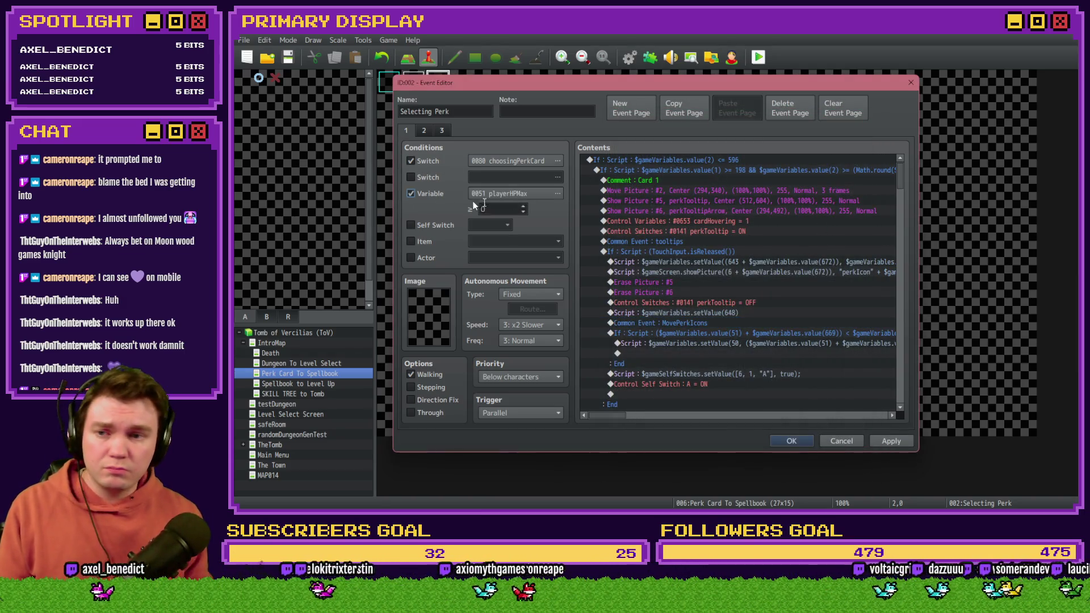
{"action": "left_click", "coordinate": [514, 194]}
{"action": "left_click", "coordinate": [603, 330]}
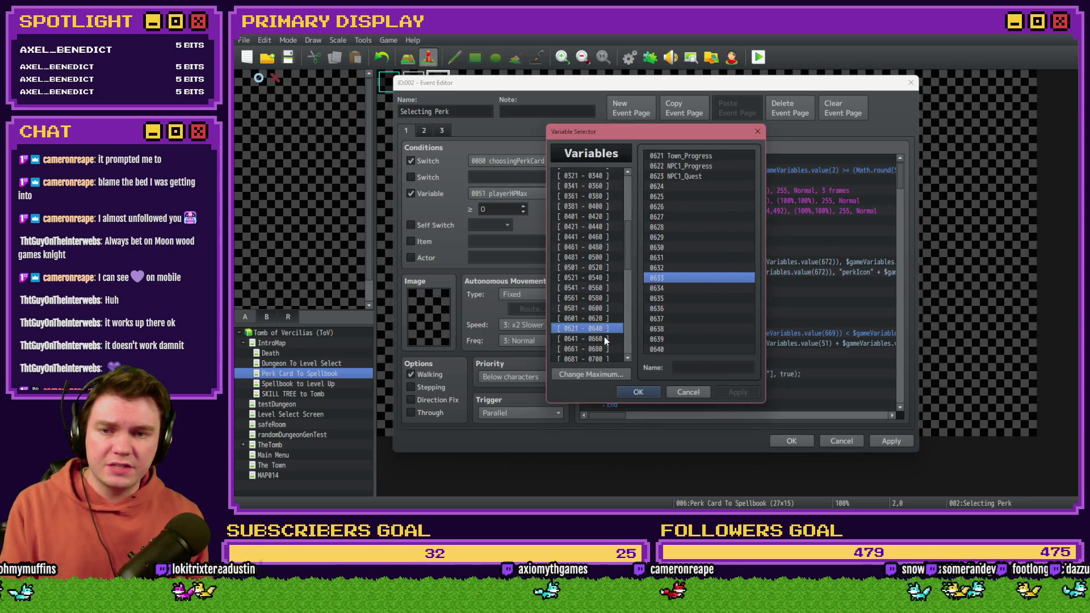
{"action": "left_click", "coordinate": [605, 339]}
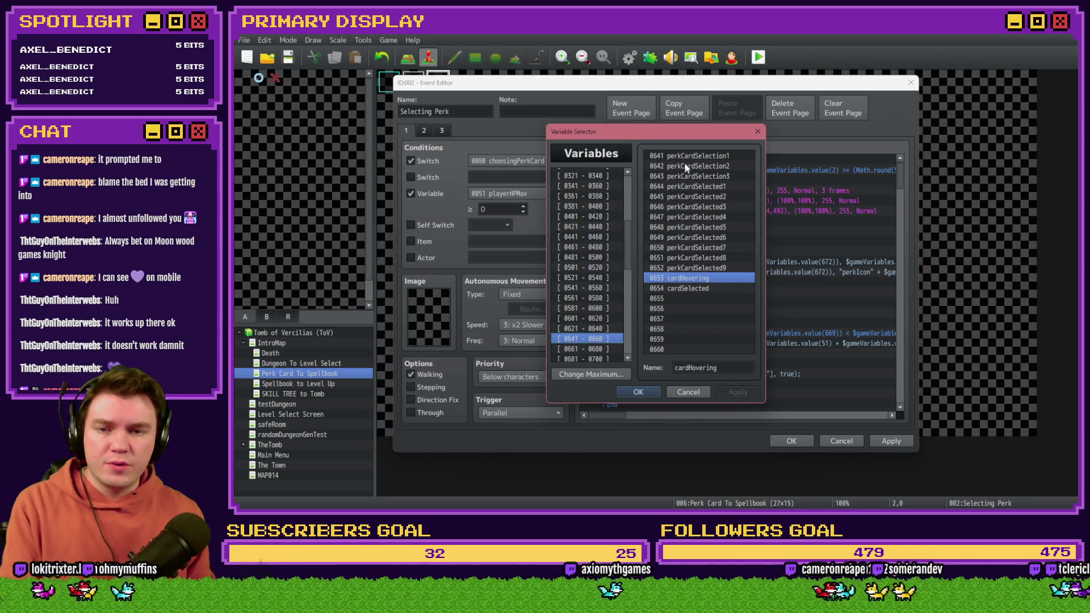
{"action": "left_click", "coordinate": [683, 288]}
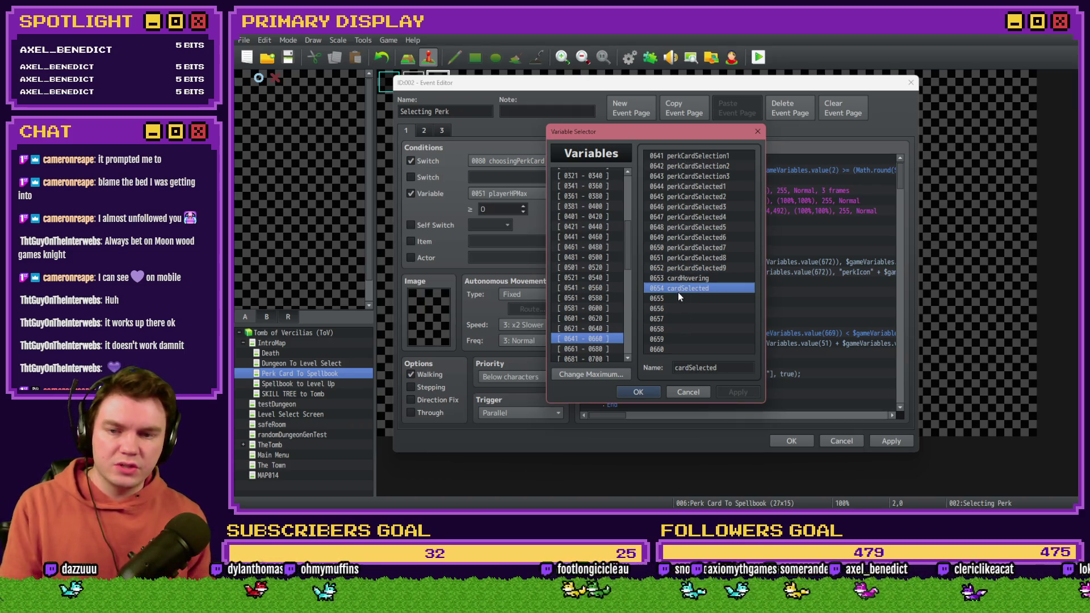
{"action": "double_click", "coordinate": [678, 292]}
{"action": "left_click", "coordinate": [425, 195]}
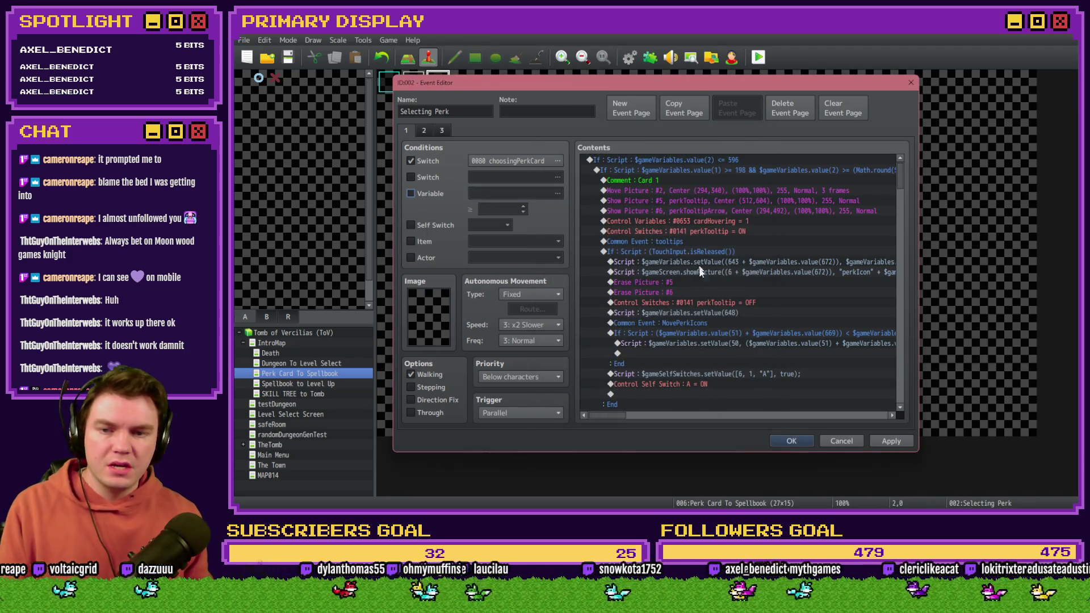
Step: Rewrite the script line to set variable 654 (cardSelected) from a $gameVariables.value() call
{"action": "double_click", "coordinate": [704, 313]}
{"action": "left_click", "coordinate": [730, 218]}
{"action": "key", "text": "Delete"}
{"action": "key", "text": "Delete"}
{"action": "type", "text": "54"}
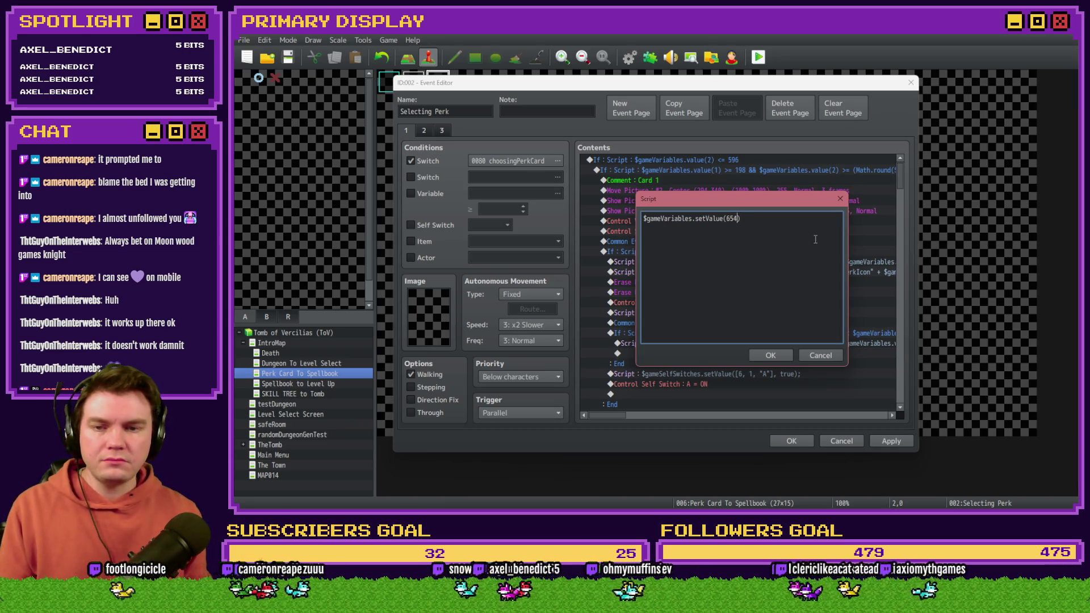
{"action": "type", "text": ","}
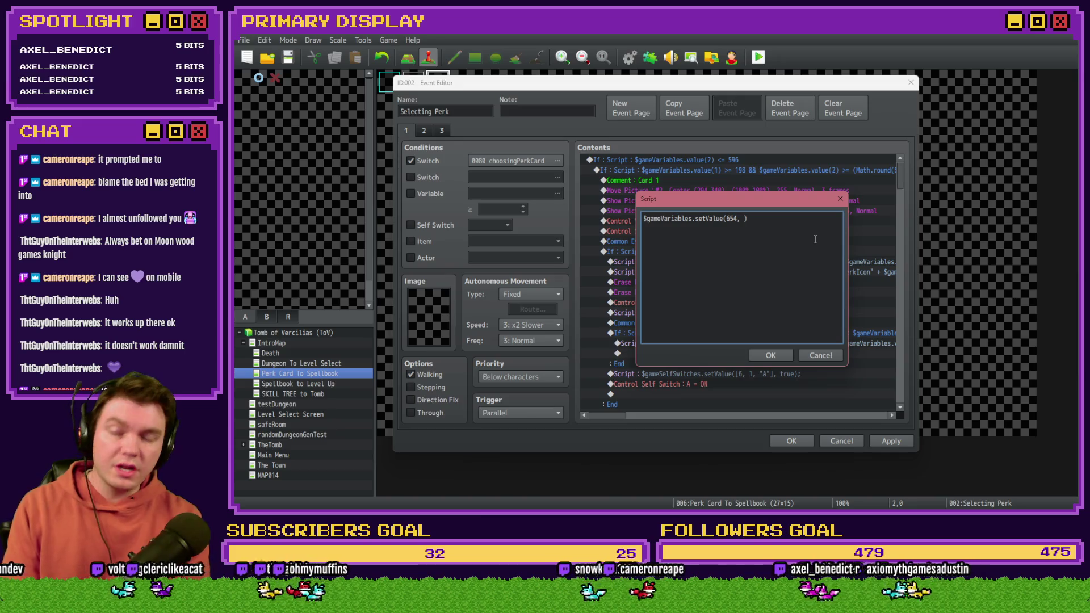
{"action": "type", "text": "$gameVariables.vau"}
{"action": "key", "text": "BackSpace"}
{"action": "type", "text": "lue()"}
{"action": "key", "text": "Left"}
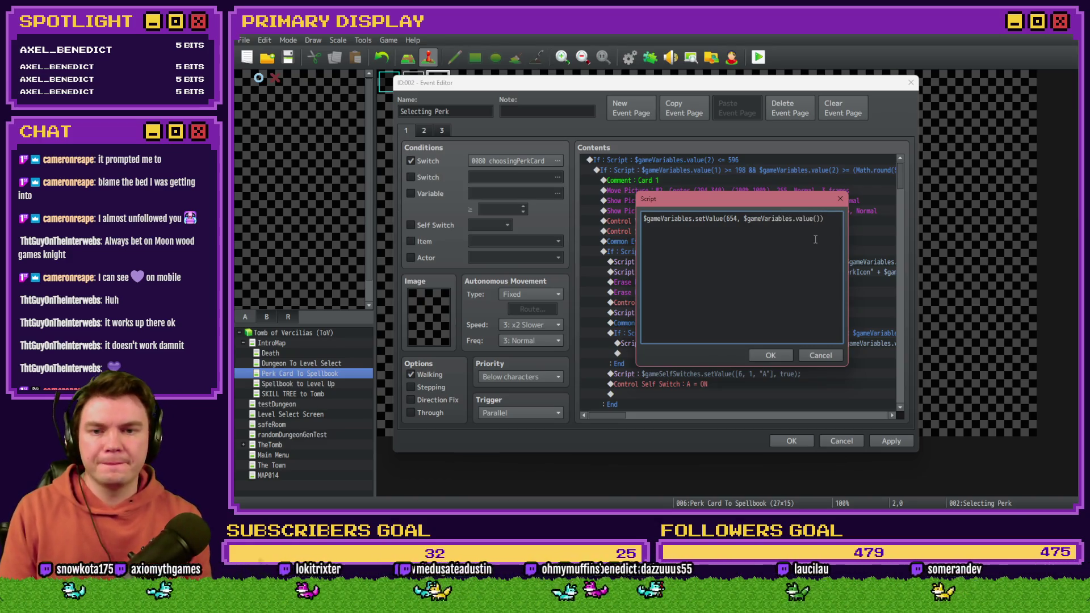
{"action": "type", "text": "643"}
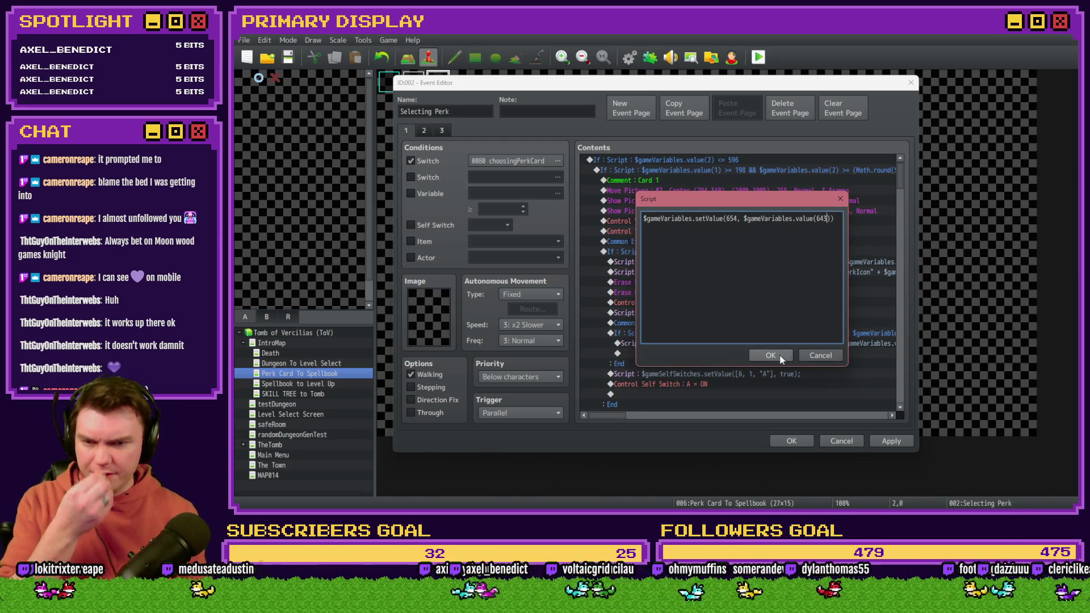
{"action": "left_click", "coordinate": [780, 359]}
Step: Check the page's variable condition picker, then reopen the script line to verify it
{"action": "left_click", "coordinate": [410, 193]}
{"action": "left_click", "coordinate": [520, 193]}
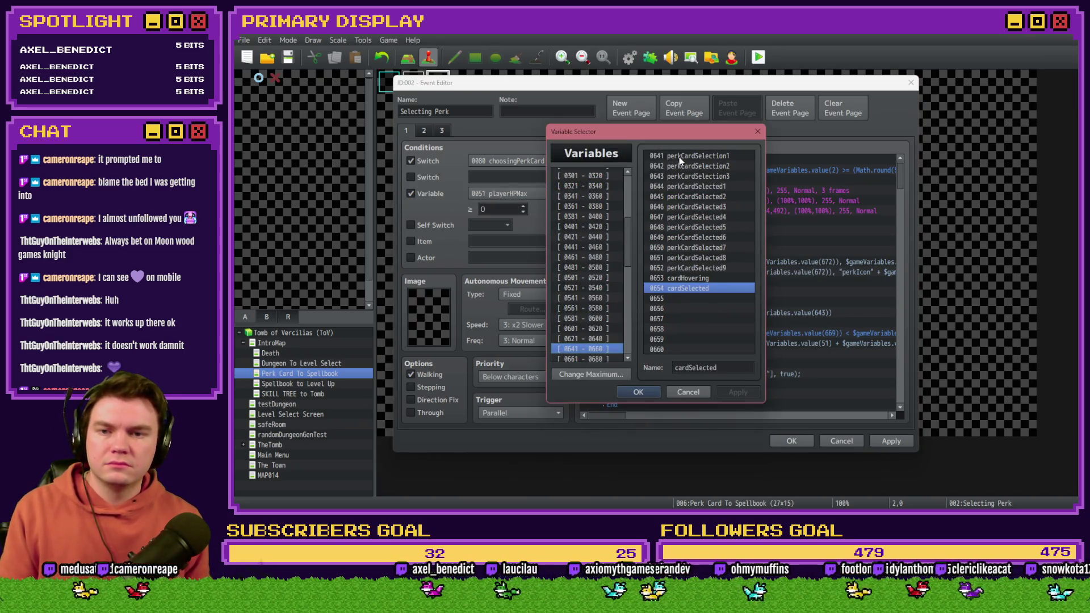
{"action": "key", "text": "Escape"}
{"action": "left_click", "coordinate": [410, 193]}
{"action": "double_click", "coordinate": [735, 313]}
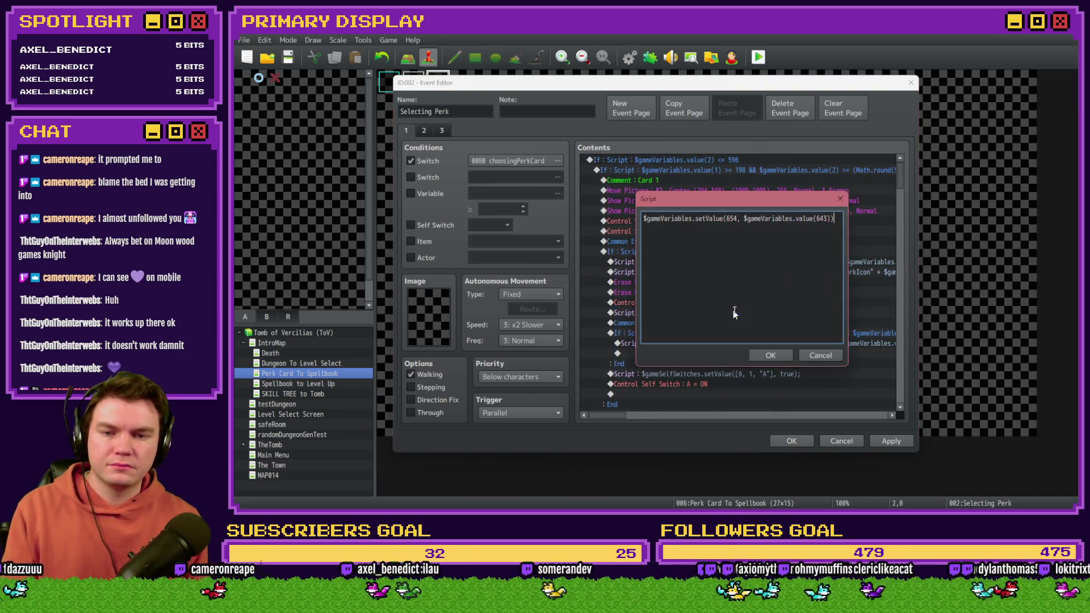
{"action": "key", "text": "Escape"}
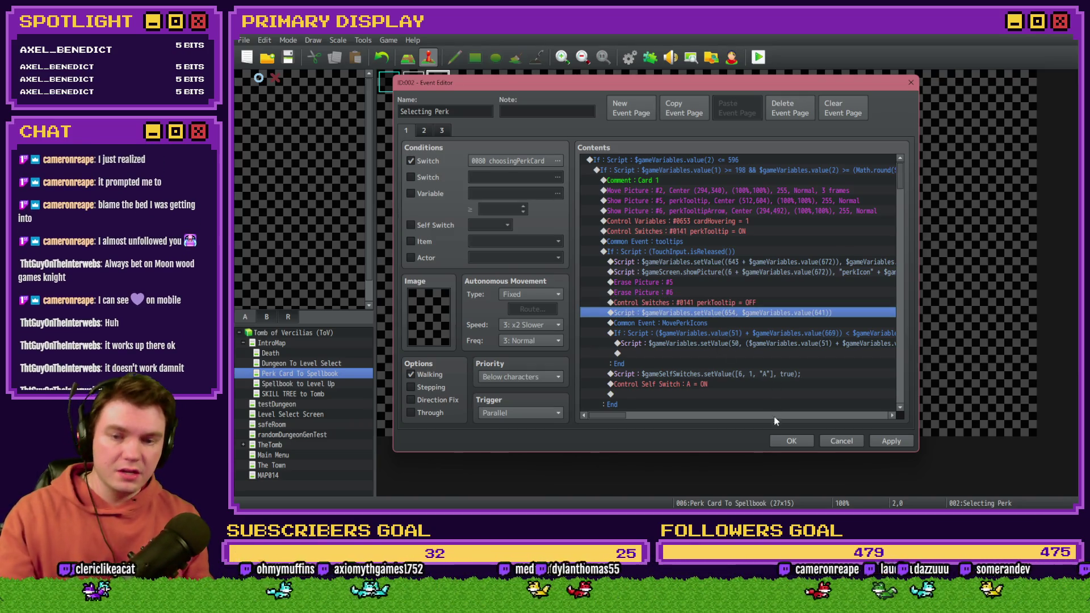
{"action": "key", "text": "Escape"}
Step: Name Database common event 0020 applyPerkCardStats, then reopen the Selecting Perk event
{"action": "left_click", "coordinate": [629, 57]}
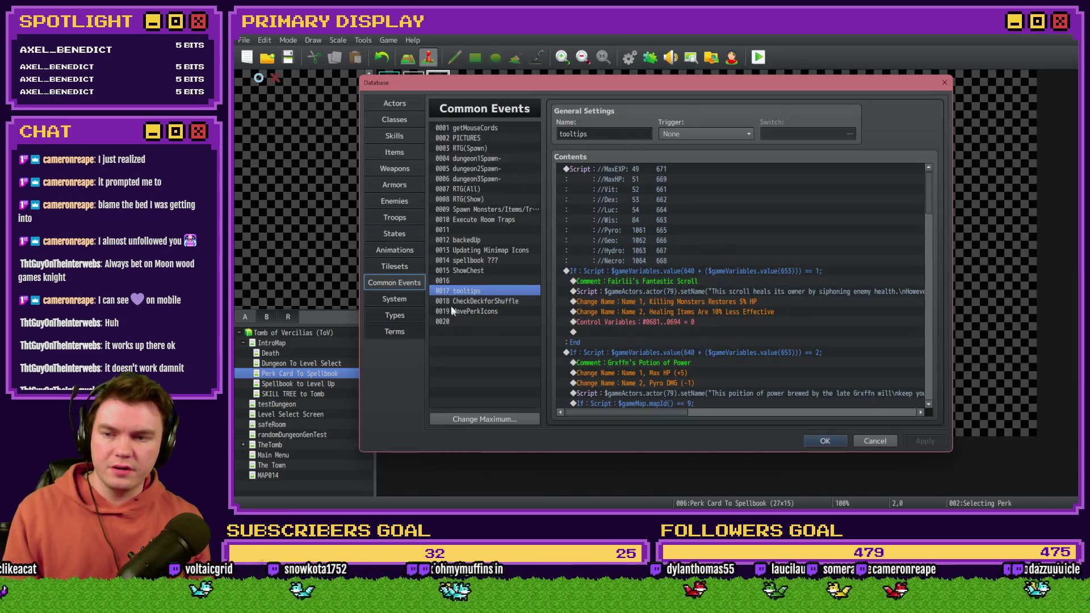
{"action": "left_click", "coordinate": [480, 321]}
{"action": "left_click", "coordinate": [607, 132]}
{"action": "type", "text": "applyPerkCard"}
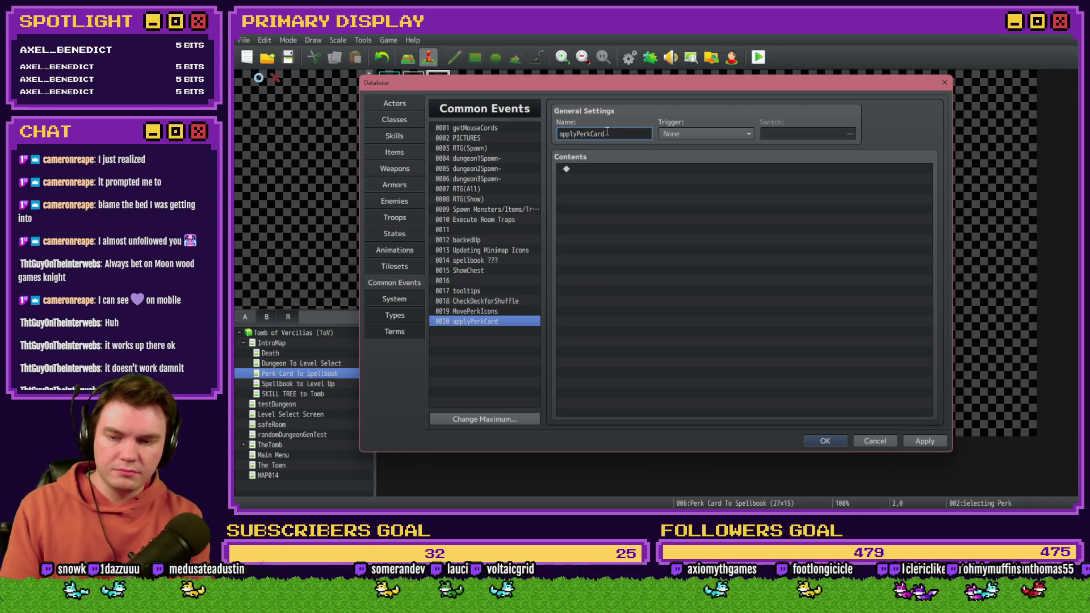
{"action": "type", "text": "Stats"}
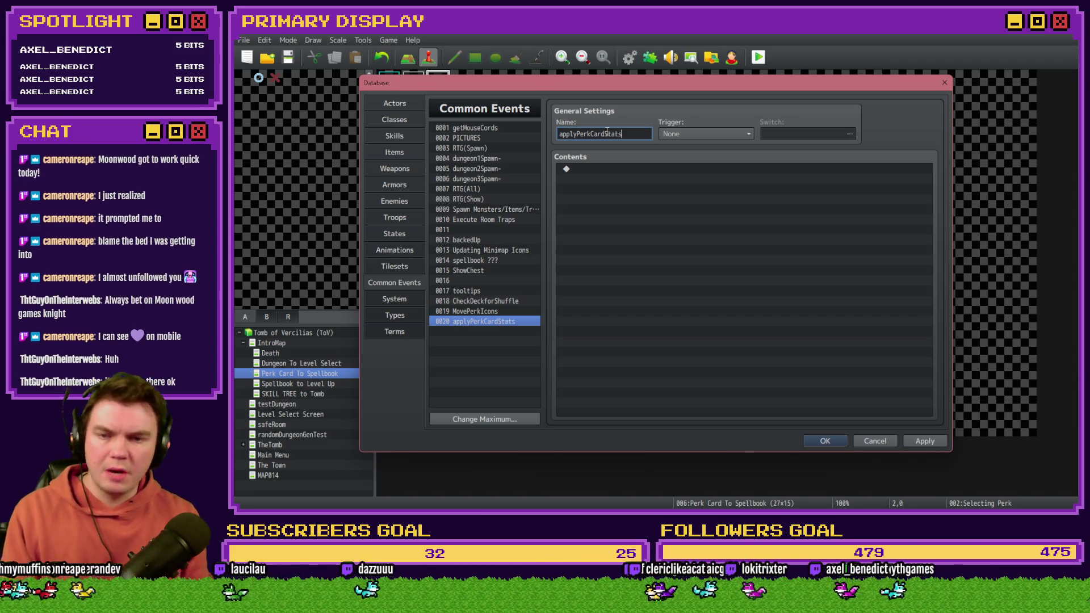
{"action": "left_click", "coordinate": [825, 436]}
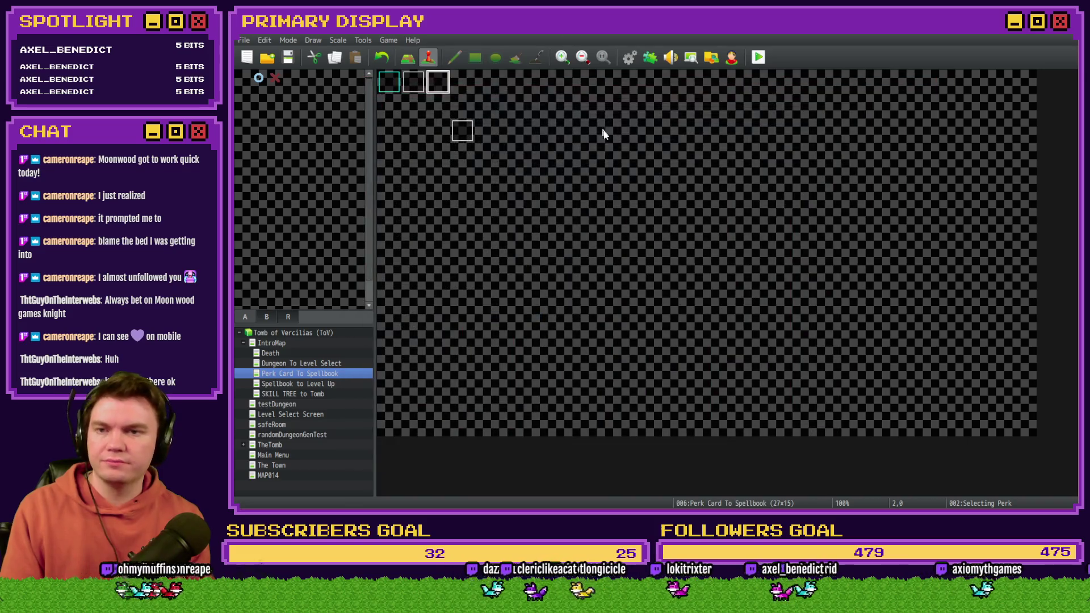
{"action": "double_click", "coordinate": [430, 84]}
Step: Duplicate Card 1's MovePerkIcons common event call on the first page
{"action": "left_click", "coordinate": [424, 130]}
{"action": "left_click", "coordinate": [405, 130]}
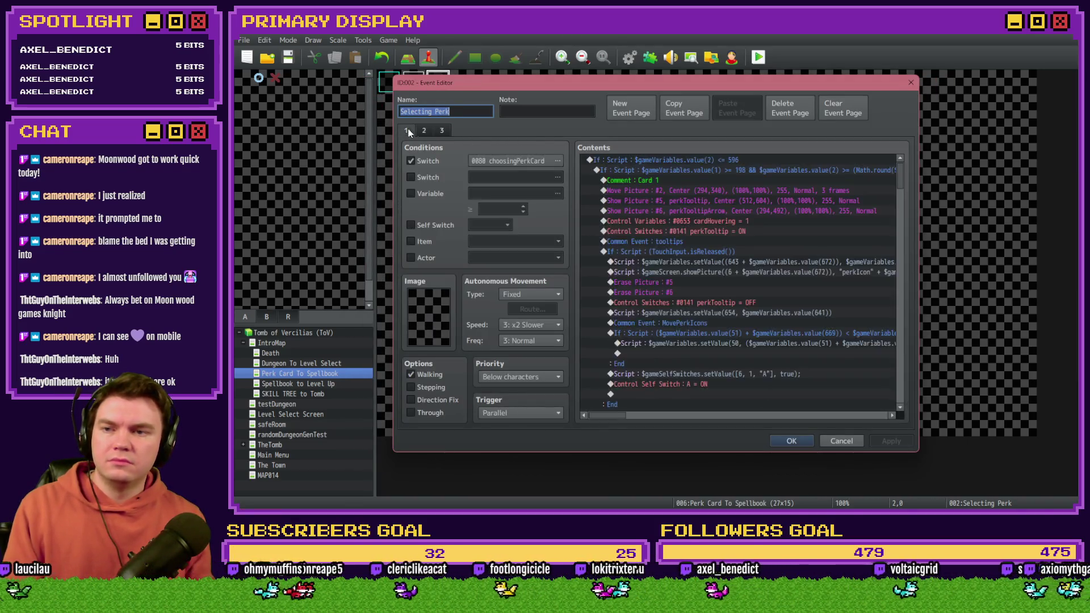
{"action": "scroll", "coordinate": [678, 264], "scroll_direction": "down", "scroll_amount": 2}
{"action": "left_click", "coordinate": [717, 268]}
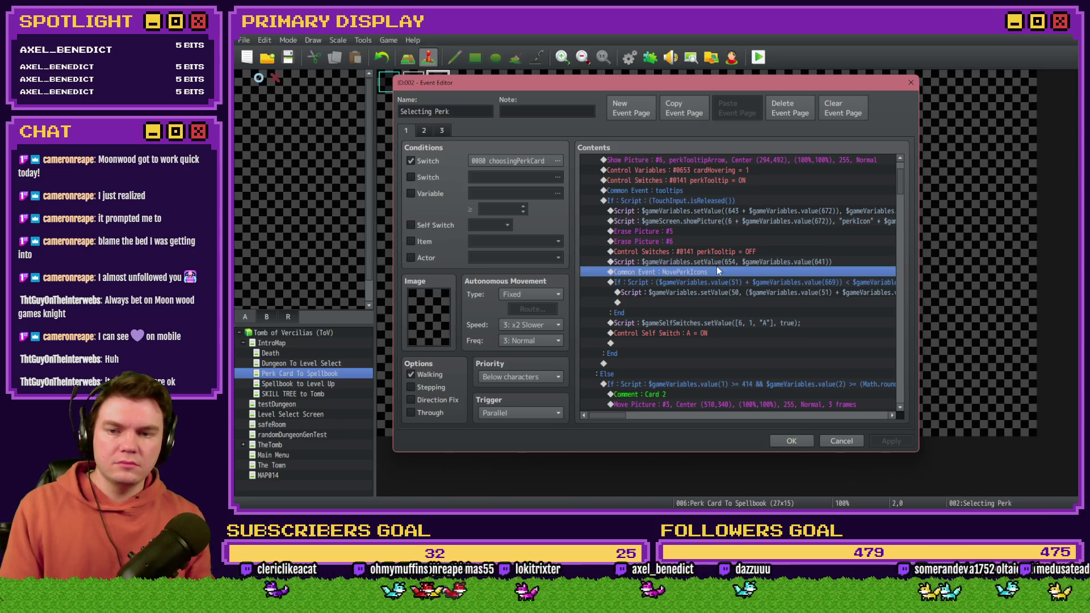
{"action": "key", "text": "ctrl+c"}
{"action": "key", "text": "ctrl+v"}
Step: Retarget the duplicated call to common event 0020 applyPerkCardStats
{"action": "double_click", "coordinate": [719, 282]}
{"action": "key", "text": "Escape"}
{"action": "double_click", "coordinate": [693, 272]}
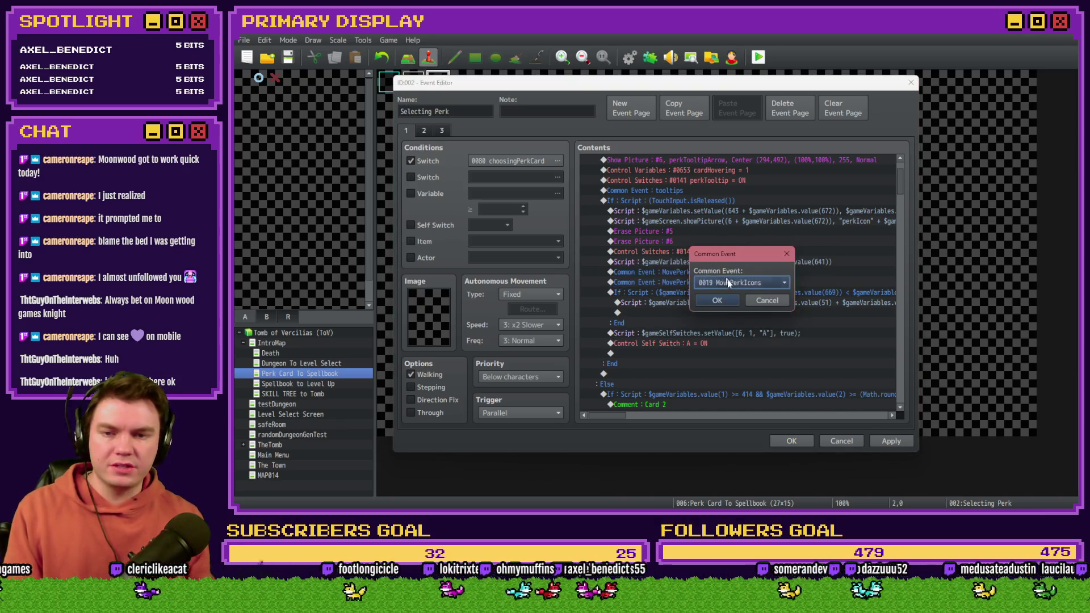
{"action": "left_click", "coordinate": [727, 282]}
{"action": "scroll", "coordinate": [747, 310], "scroll_direction": "down", "scroll_amount": 2}
{"action": "left_click", "coordinate": [724, 389]}
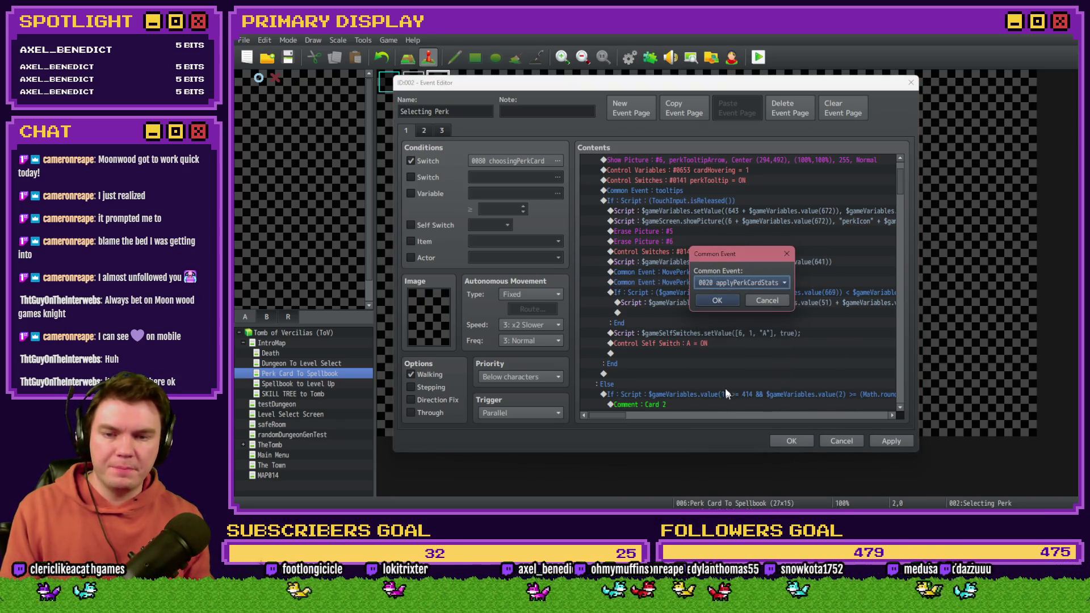
{"action": "left_click", "coordinate": [722, 300]}
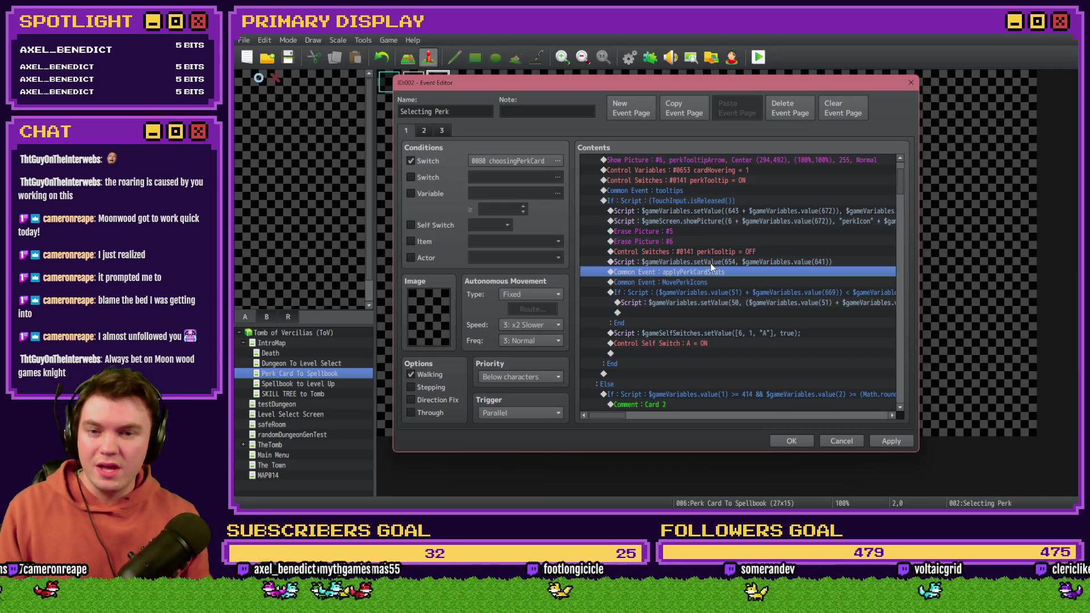
Step: Review the new cardSelected, applyPerkCardStats and MovePerkIcons lines, then open common event 0020 in the Database
{"action": "key", "text": "Up"}
{"action": "key", "text": "Up"}
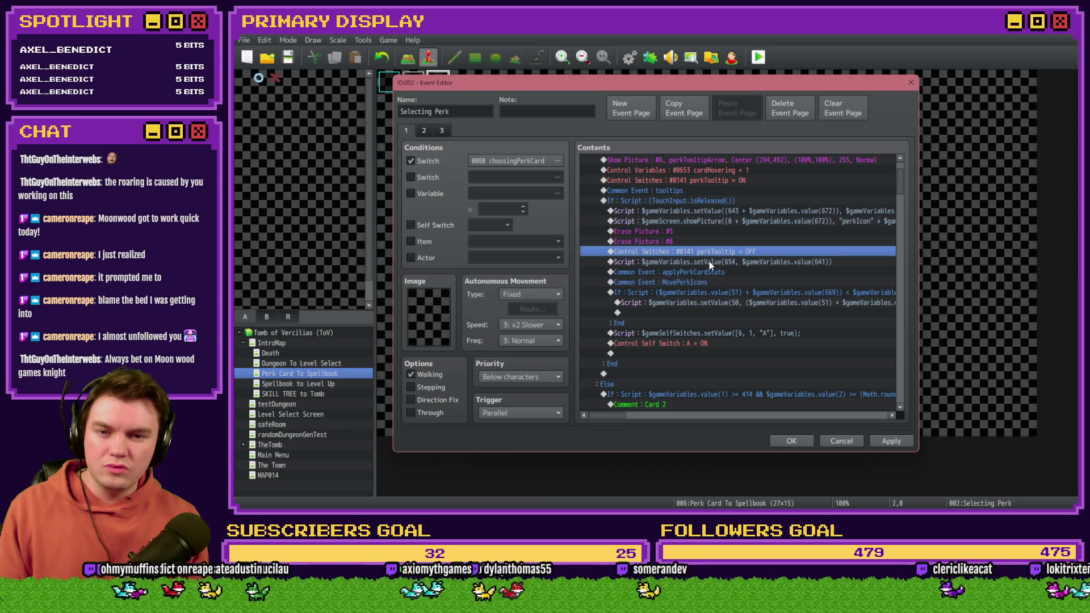
{"action": "left_click", "coordinate": [709, 261]}
{"action": "left_click", "coordinate": [709, 270]}
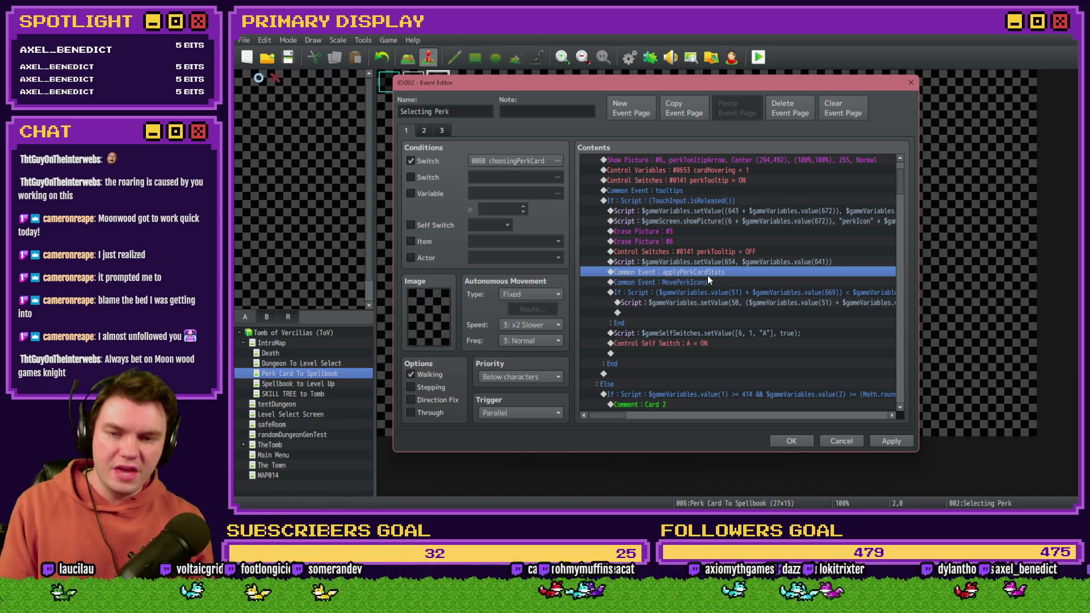
{"action": "left_click", "coordinate": [712, 282]}
{"action": "left_click", "coordinate": [721, 262]}
{"action": "left_click", "coordinate": [721, 271], "text": "shift"}
{"action": "scroll", "coordinate": [727, 322], "scroll_direction": "down", "scroll_amount": 6}
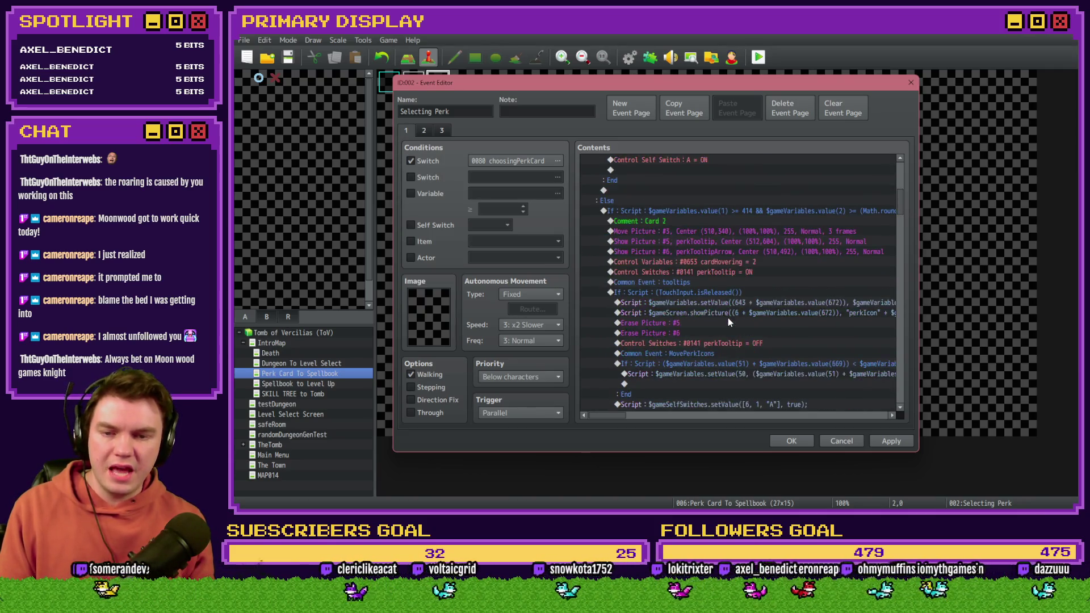
{"action": "key", "text": "F9"}
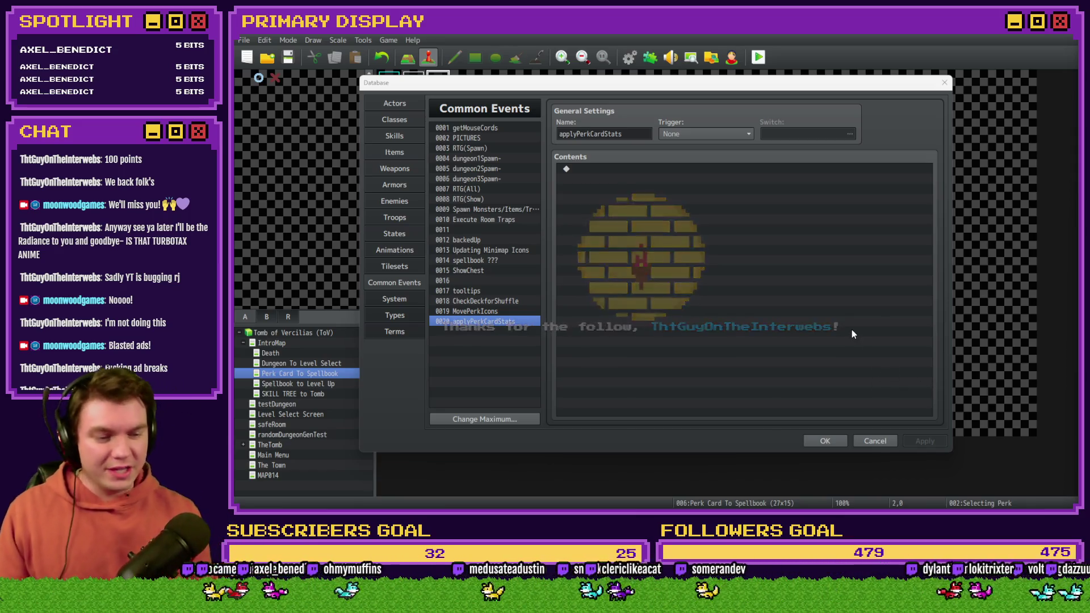
Step: Add a conditional branch testing variable 0654 cardSelected equal to constant 1
{"action": "left_click", "coordinate": [719, 213]}
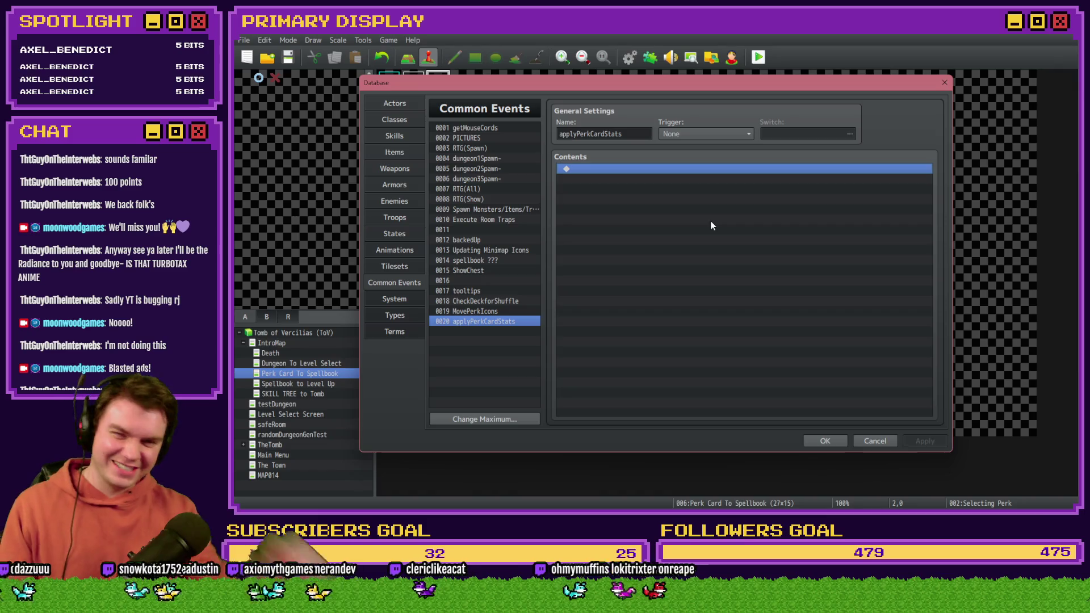
{"action": "double_click", "coordinate": [665, 179]}
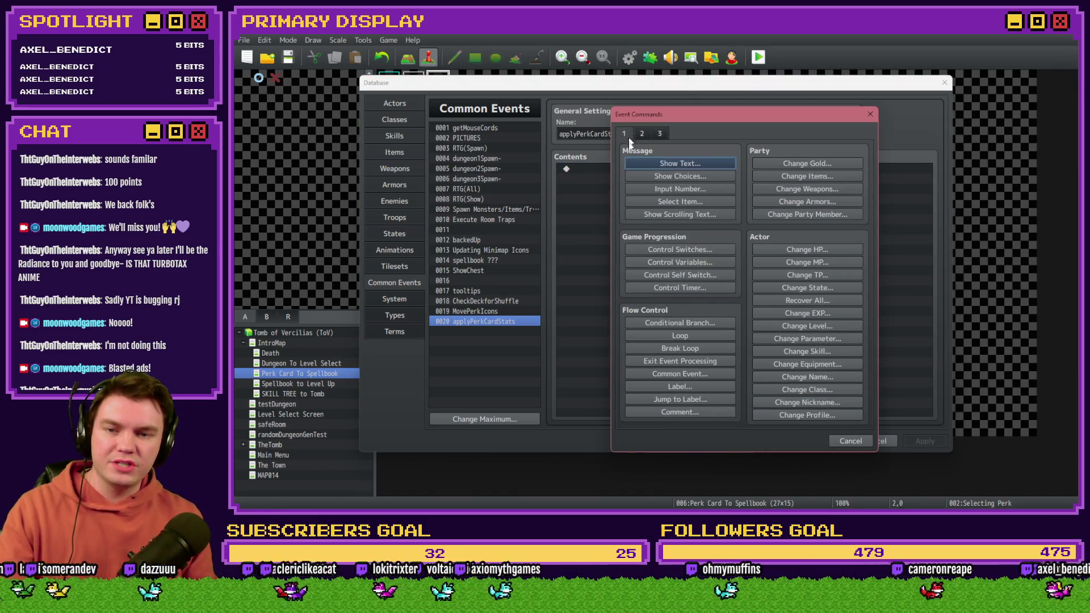
{"action": "left_click", "coordinate": [679, 322]}
{"action": "left_click", "coordinate": [653, 238]}
{"action": "left_click", "coordinate": [755, 239]}
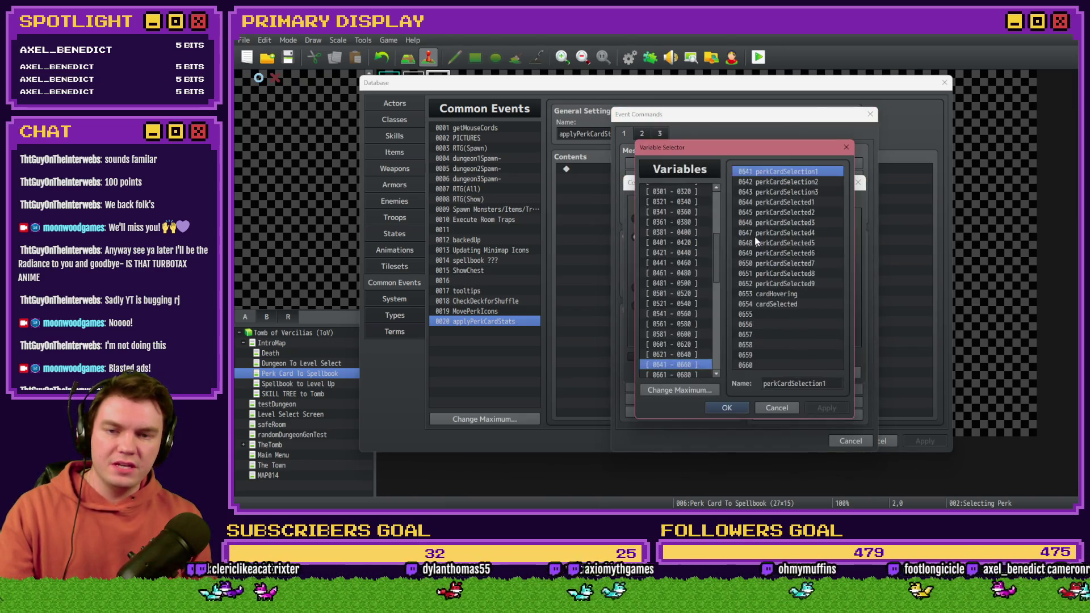
{"action": "double_click", "coordinate": [776, 305]}
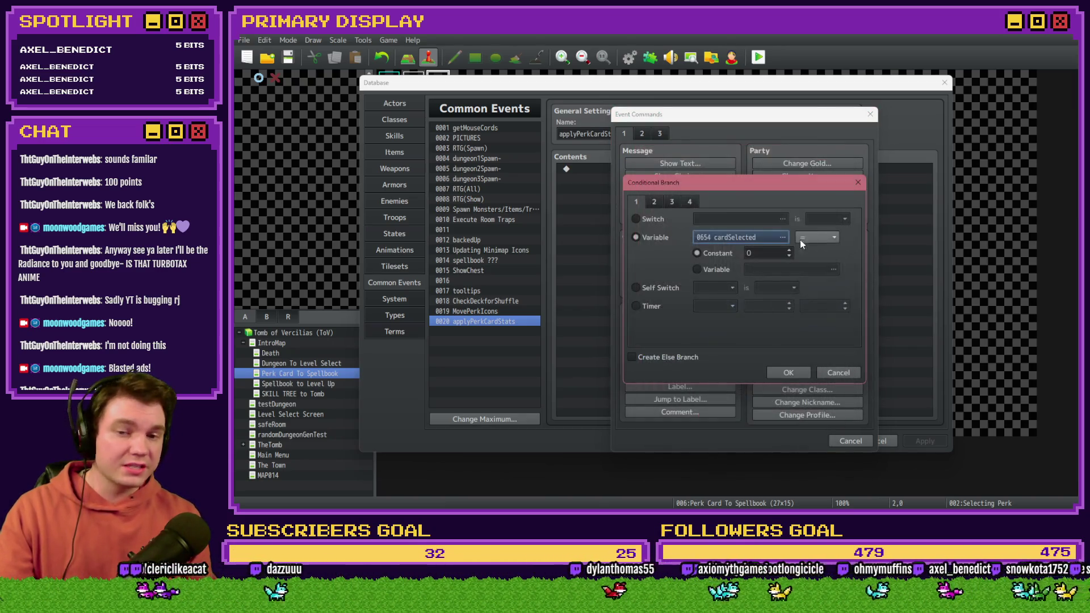
{"action": "scroll", "coordinate": [766, 253], "scroll_direction": "up", "scroll_amount": 1}
{"action": "left_click", "coordinate": [789, 370]}
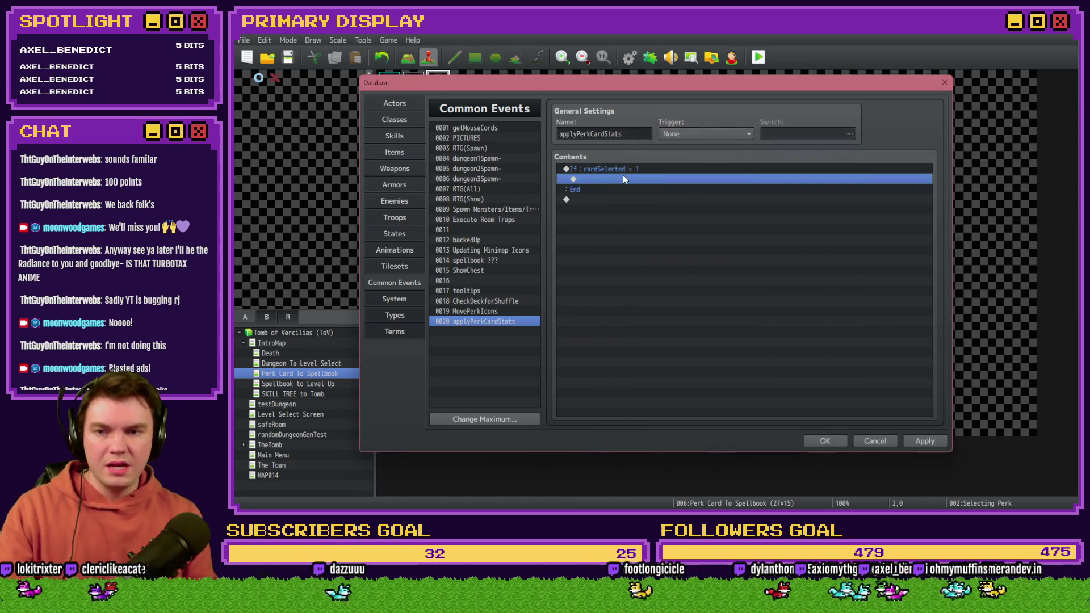
Step: Insert the comment 'Perk Card 1' inside the branch and apply the changes
{"action": "double_click", "coordinate": [622, 179]}
{"action": "left_click", "coordinate": [691, 413]}
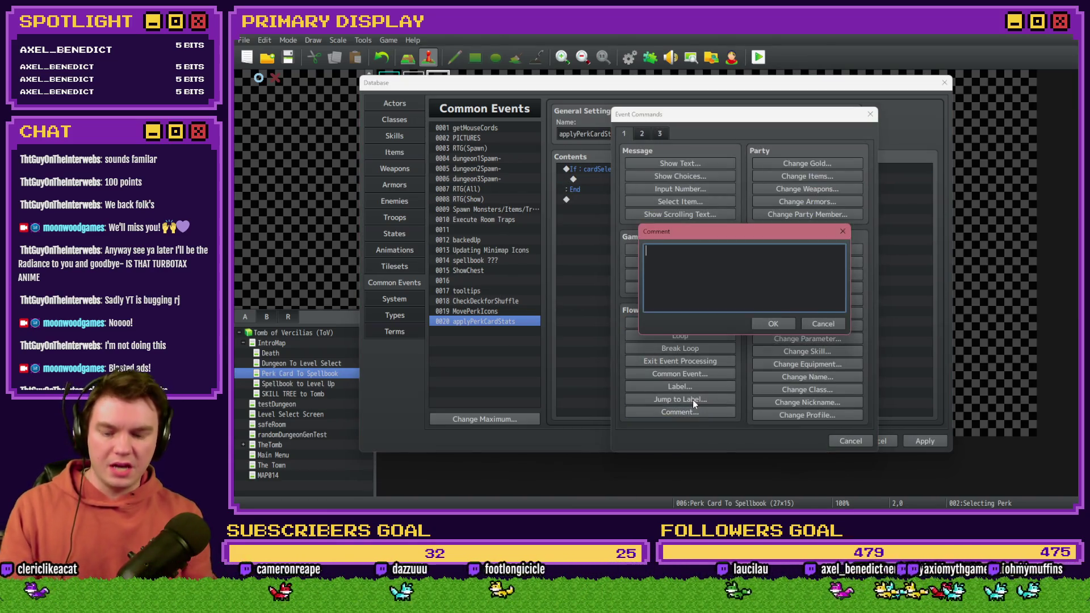
{"action": "type", "text": "Perk Card 1"}
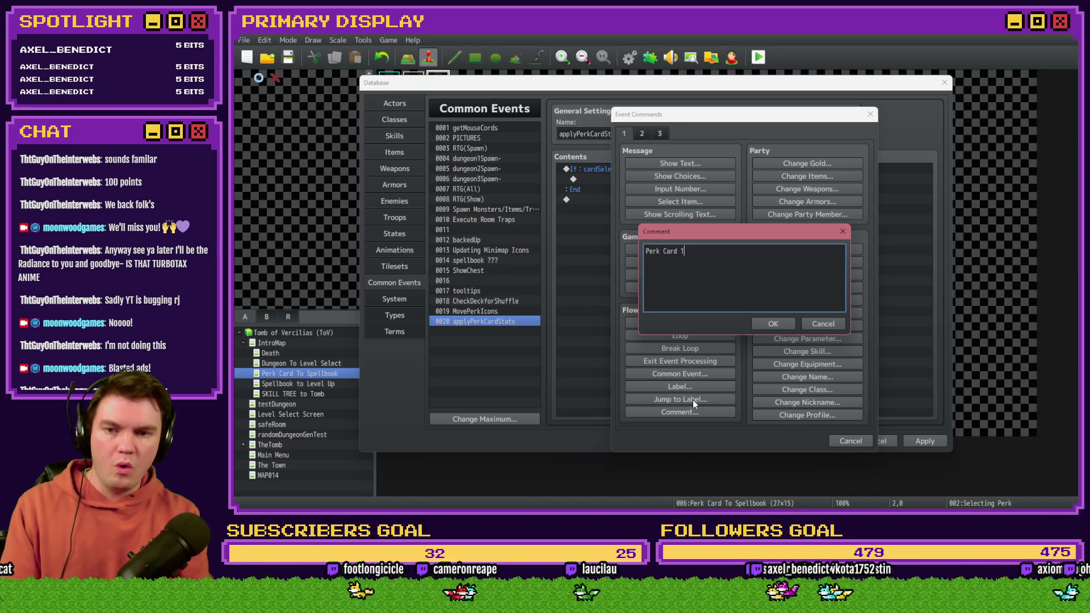
{"action": "key", "text": "Return"}
{"action": "left_click", "coordinate": [931, 441]}
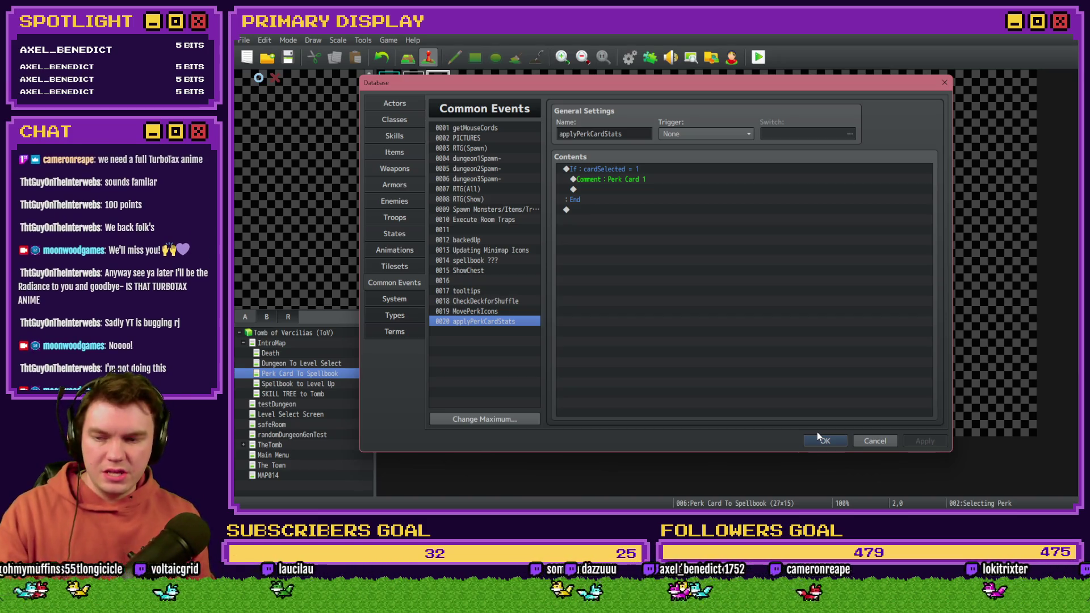
{"action": "left_click", "coordinate": [481, 291]}
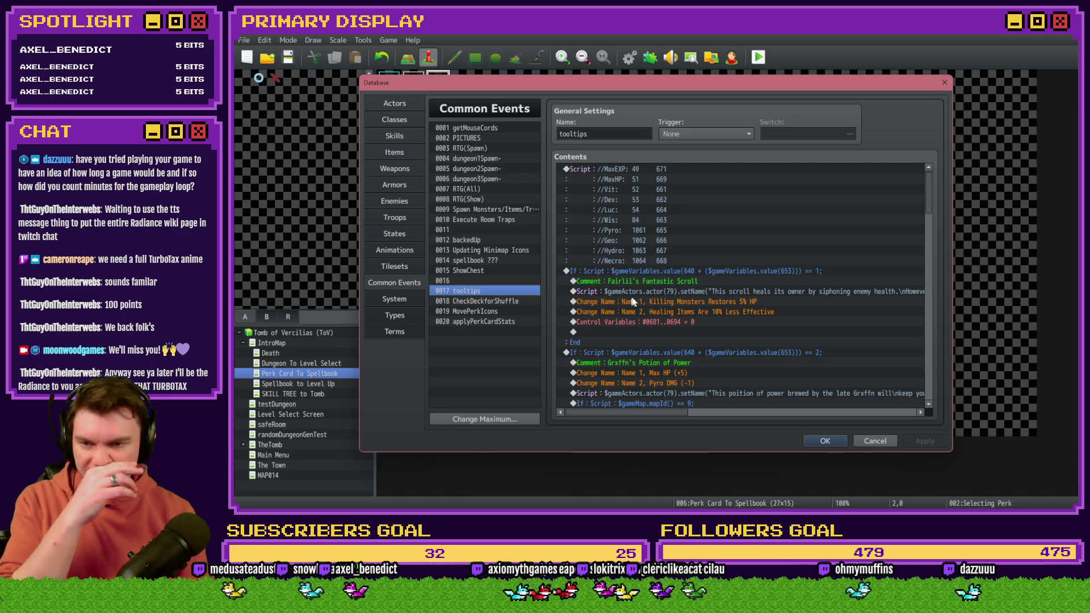
Step: Select the Fairlii's Fantastic Scroll comment block in the tooltips common event
{"action": "left_click", "coordinate": [667, 282]}
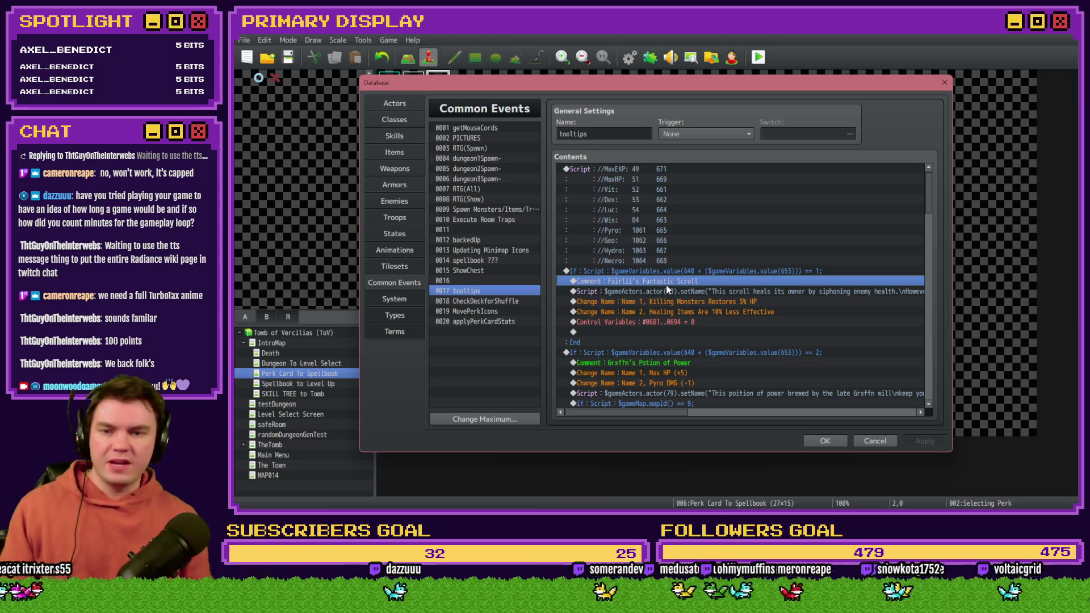
{"action": "mouse_move", "coordinate": [688, 281]}
{"action": "left_mouse_down"}
{"action": "mouse_move", "coordinate": [689, 271]}
{"action": "mouse_move", "coordinate": [693, 281]}
{"action": "left_mouse_up"}
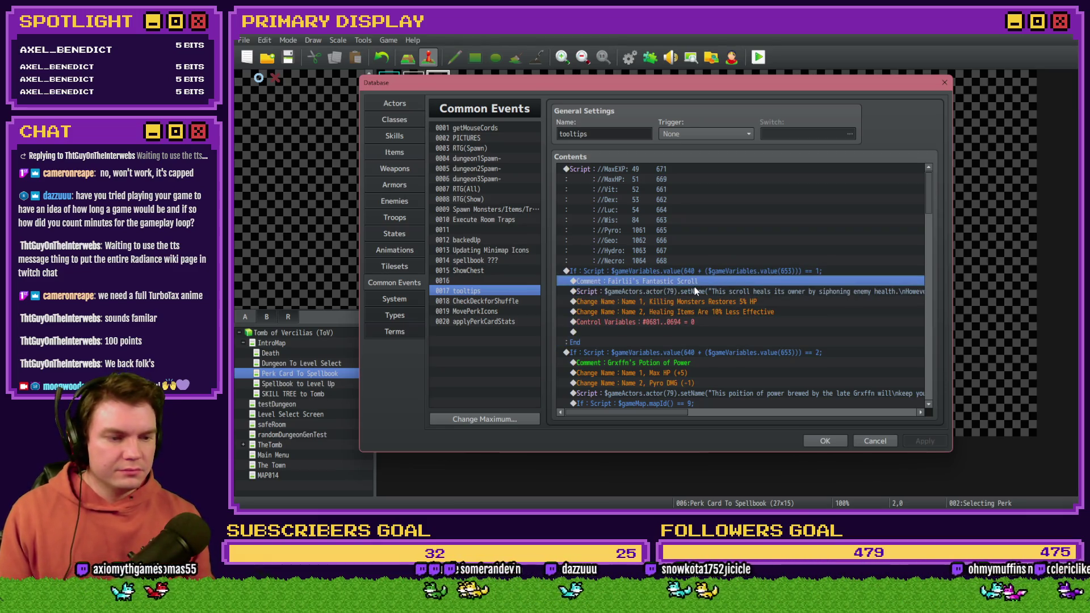
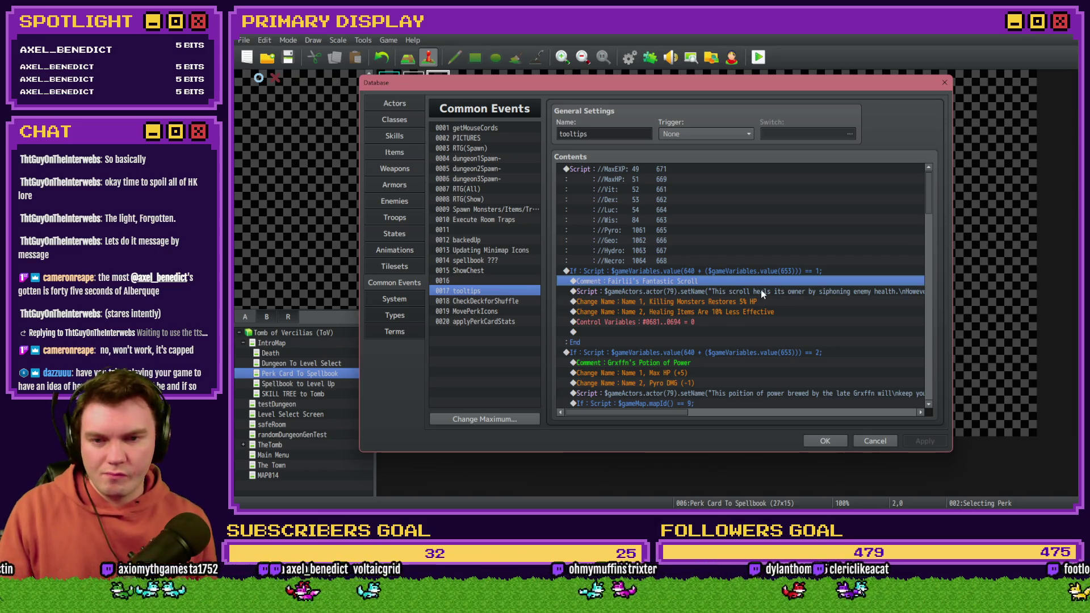
Step: Select common event 0020 applyPerkCardStats to show its cardSelected = 1 branch
{"action": "left_click", "coordinate": [713, 274]}
{"action": "left_click", "coordinate": [711, 281]}
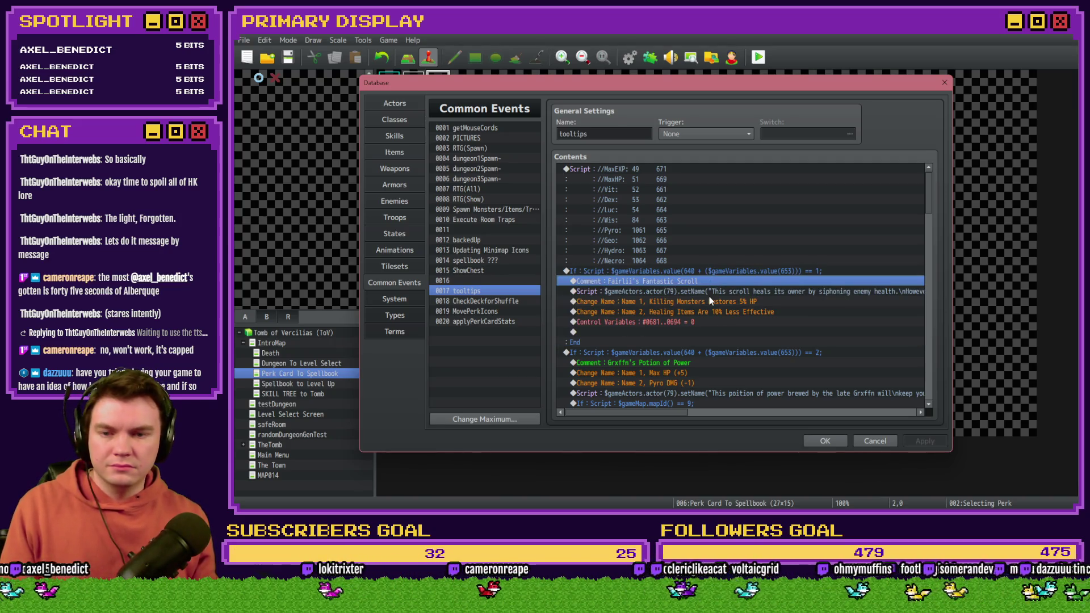
{"action": "left_click", "coordinate": [720, 271]}
{"action": "left_click", "coordinate": [718, 281]}
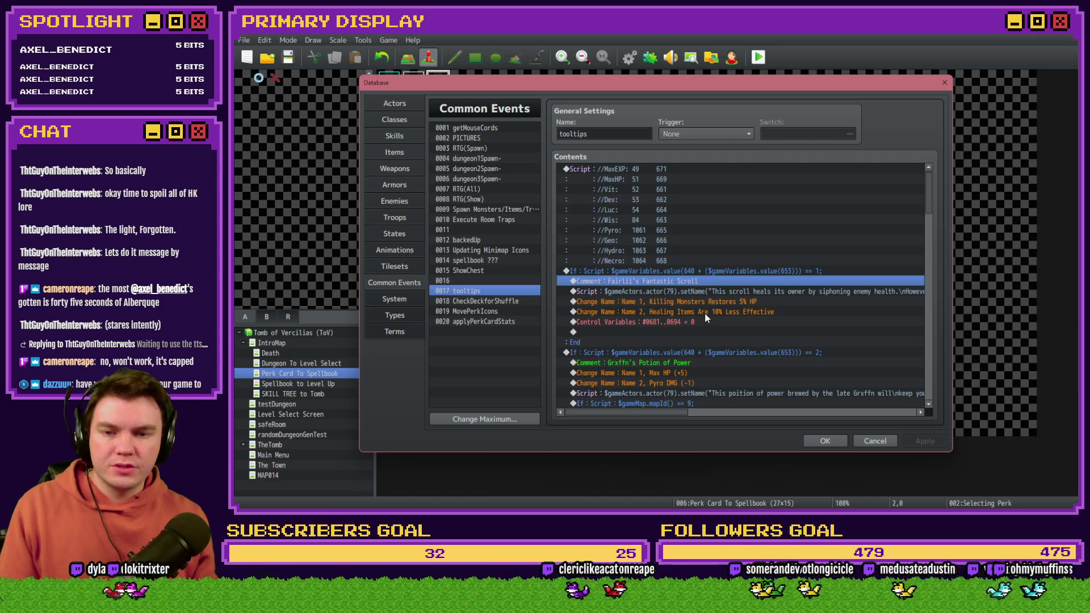
{"action": "left_click", "coordinate": [493, 322]}
{"action": "left_click", "coordinate": [619, 180]}
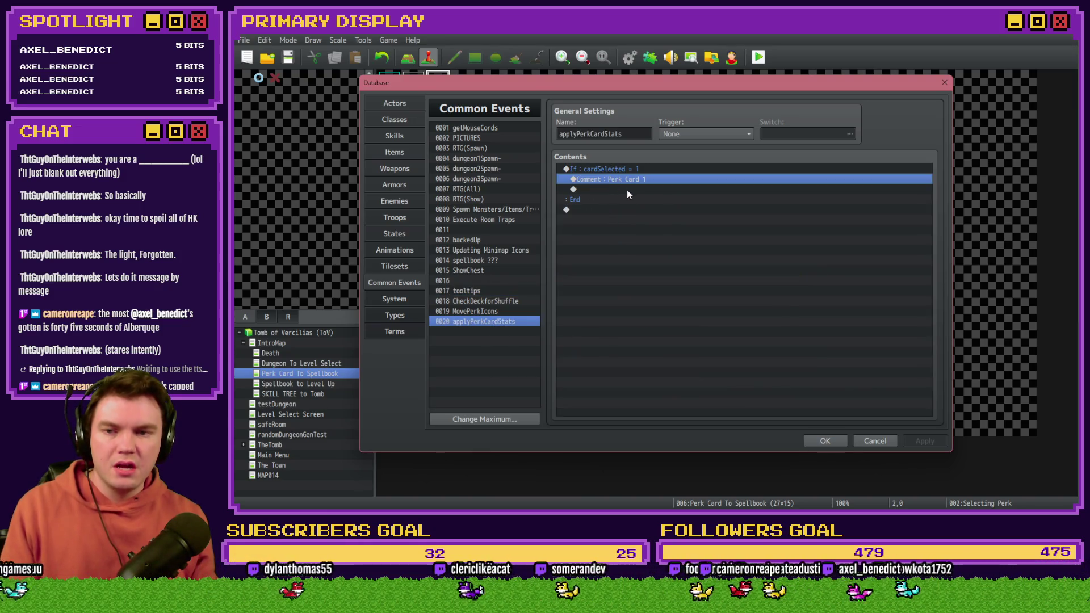
Step: Paste the Fairlii's Fantastic Scroll comment, prefix it 'PC1 - ', and delete the Perk Card 1 comment
{"action": "key", "text": "ctrl+v"}
{"action": "double_click", "coordinate": [632, 180]}
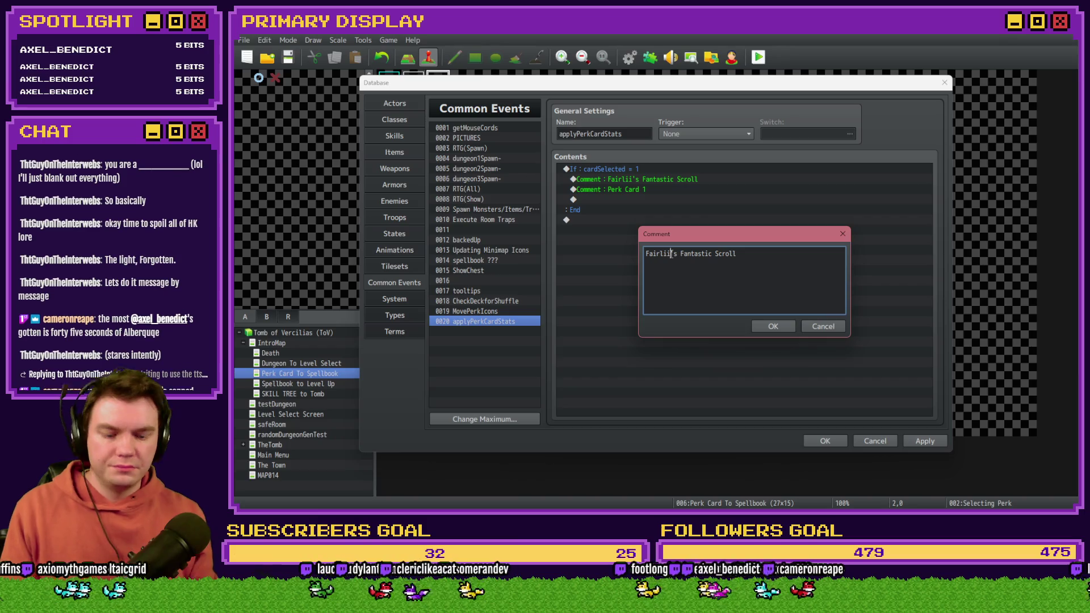
{"action": "type", "text": "PC"}
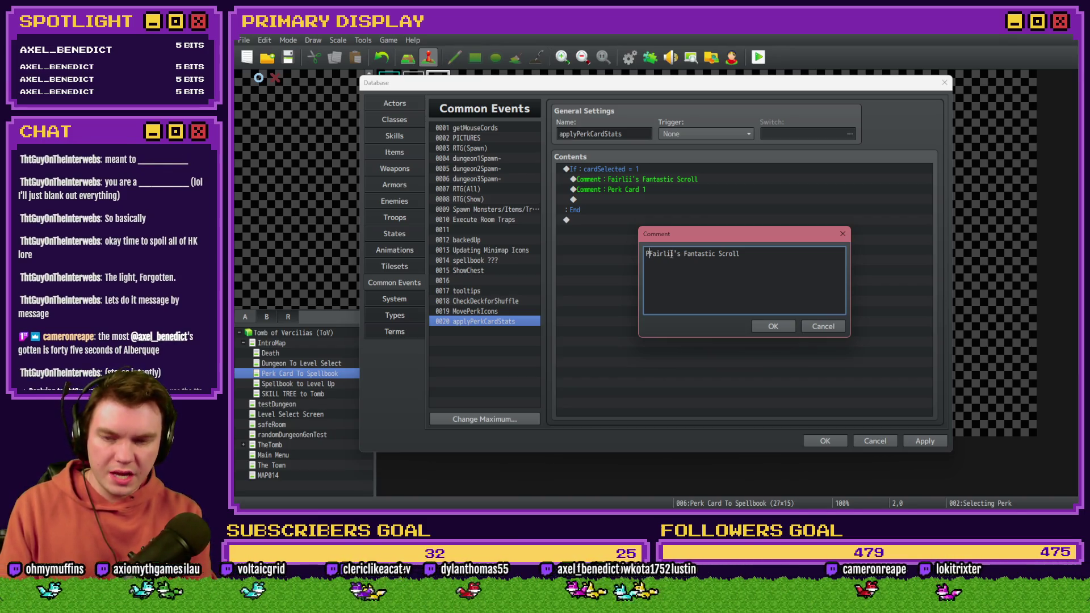
{"action": "type", "text": "1 -"}
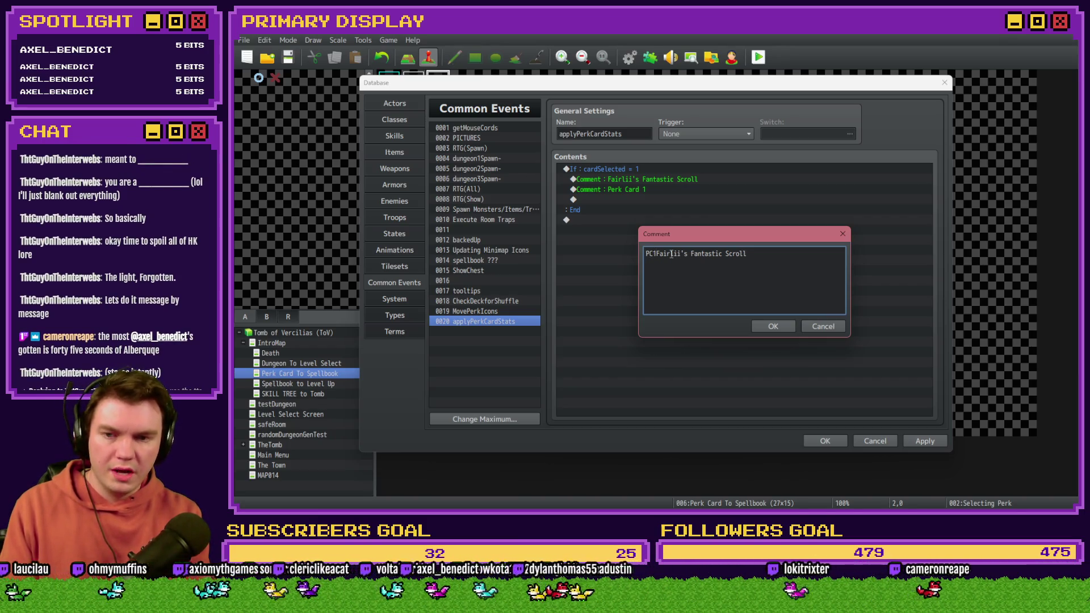
{"action": "left_click", "coordinate": [789, 324]}
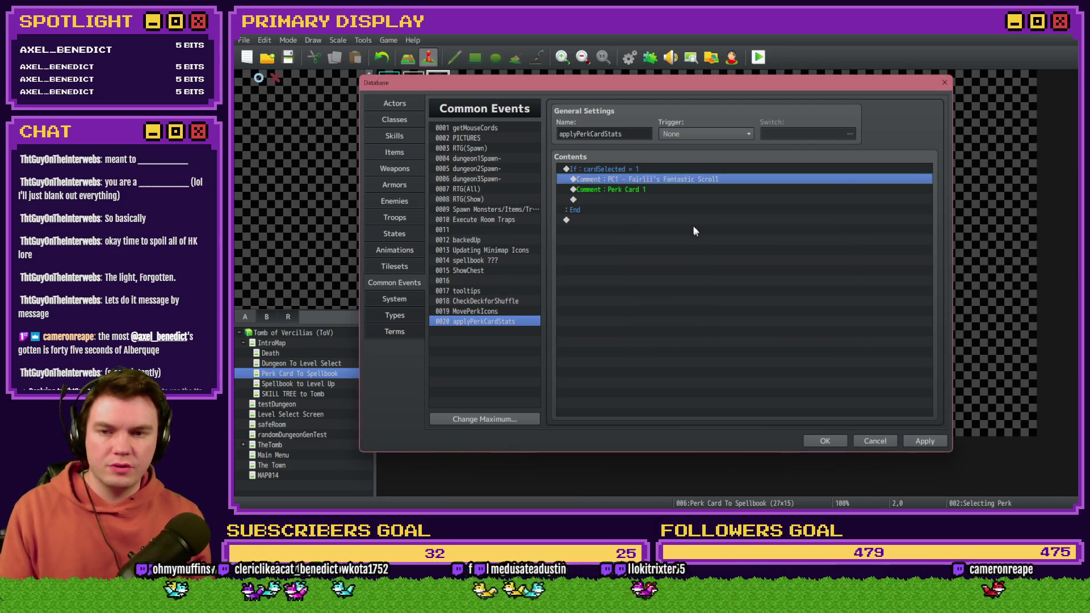
{"action": "left_click", "coordinate": [679, 190]}
{"action": "key", "text": "Delete"}
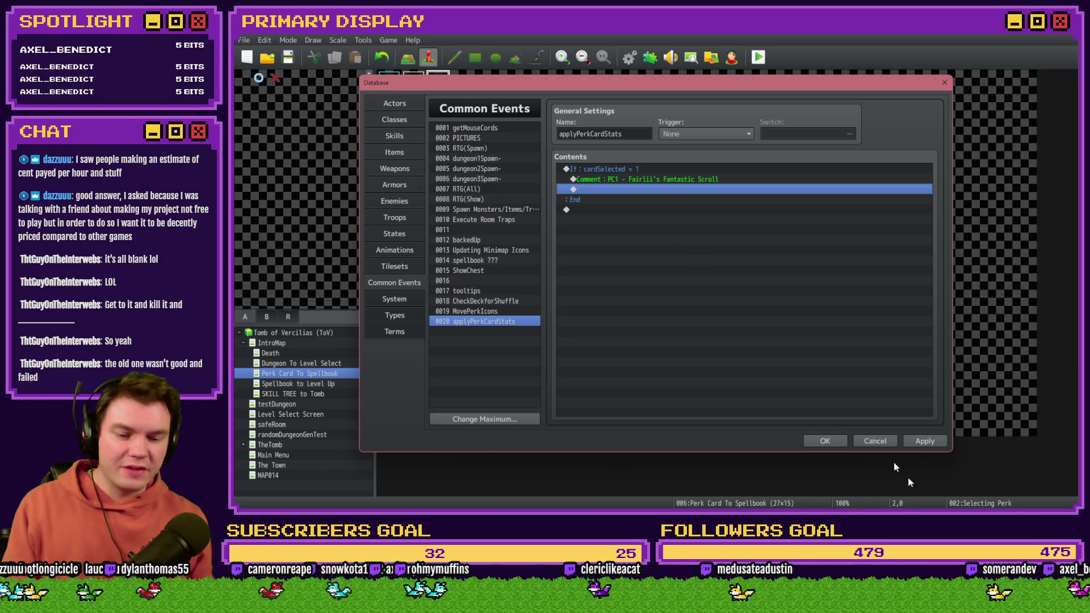
Step: Close the Database with OK, keeping the comment edits
{"action": "left_click", "coordinate": [830, 445]}
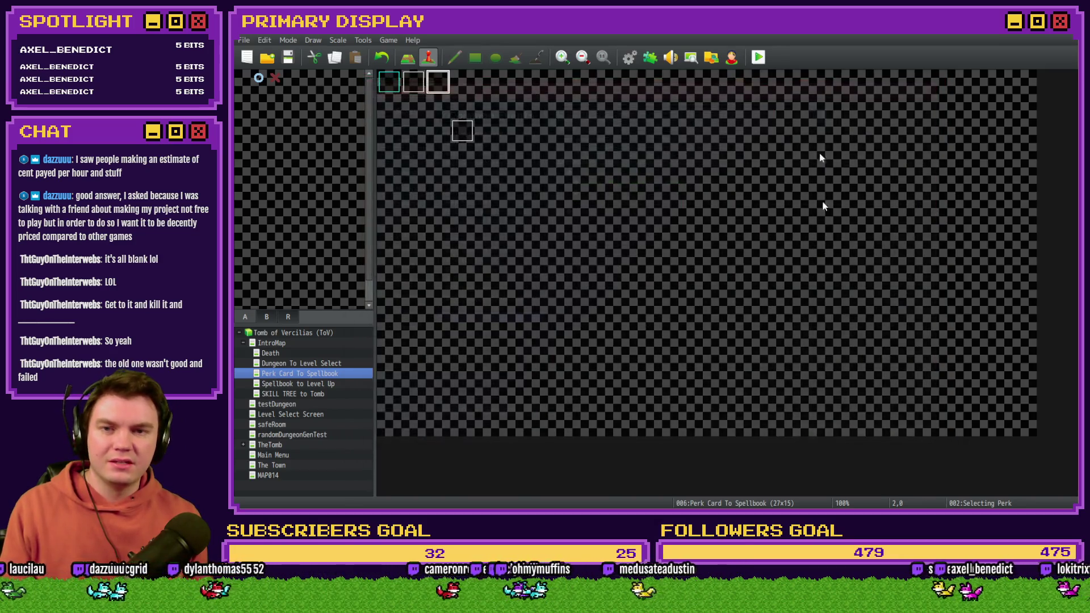
Step: Save the project and playtest it up to the perk card selection screen
{"action": "left_click", "coordinate": [759, 56]}
{"action": "left_click", "coordinate": [619, 283]}
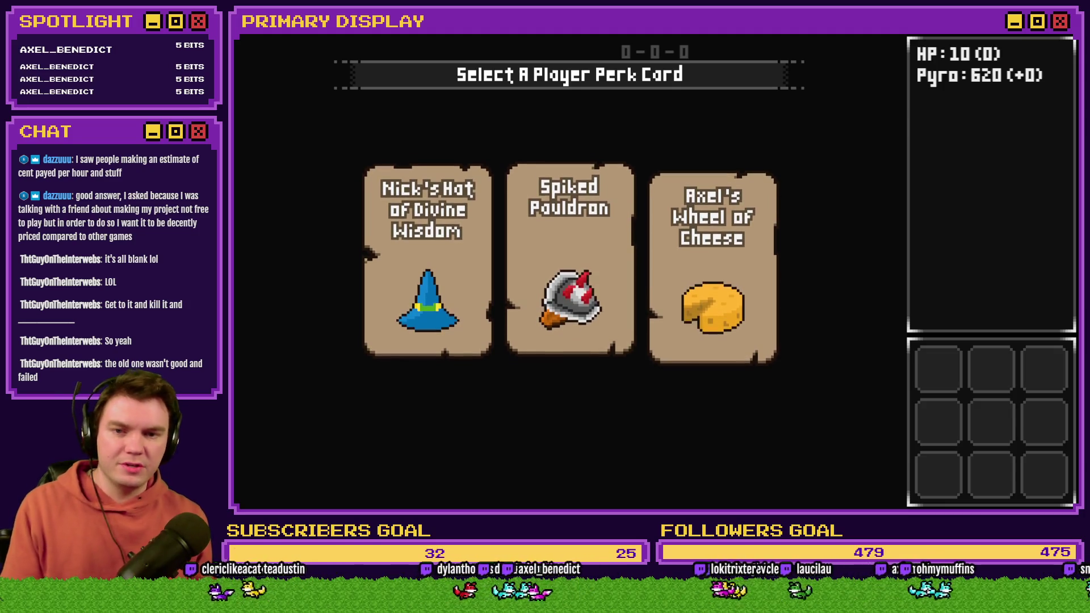
{"action": "mouse_move", "coordinate": [712, 261]}
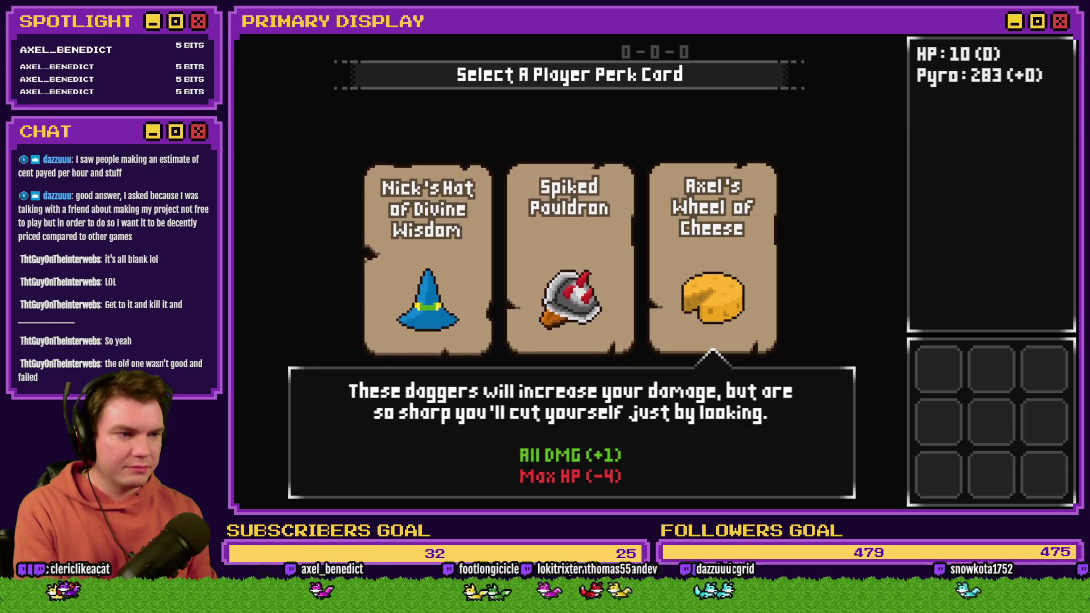
{"action": "key", "text": "ctrl+super+Left"}
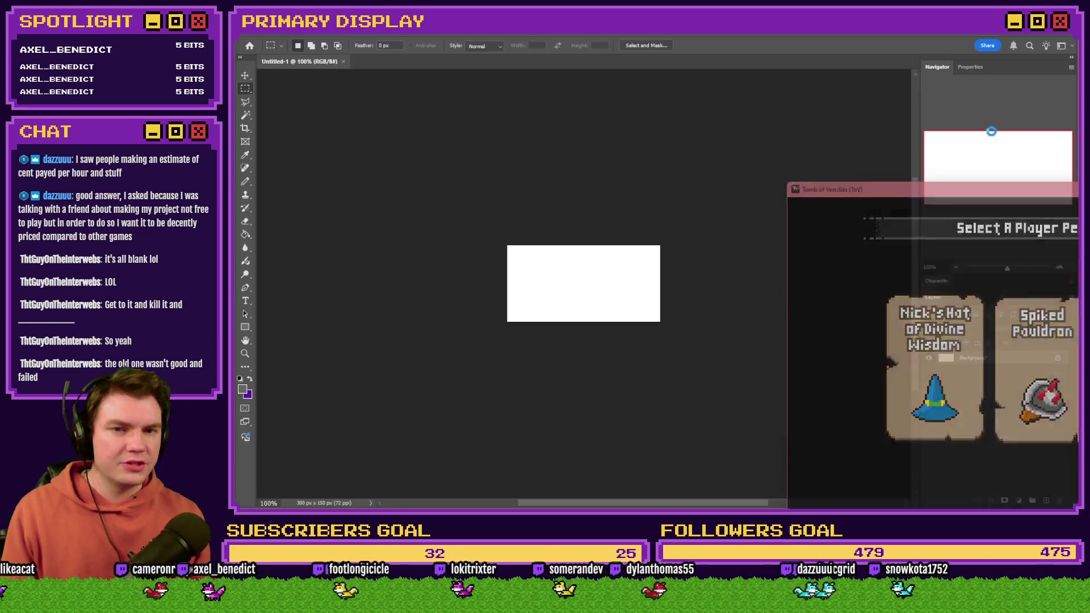
Step: Fit the blank canvas to the screen and fill it with black
{"action": "key", "text": "ctrl+0"}
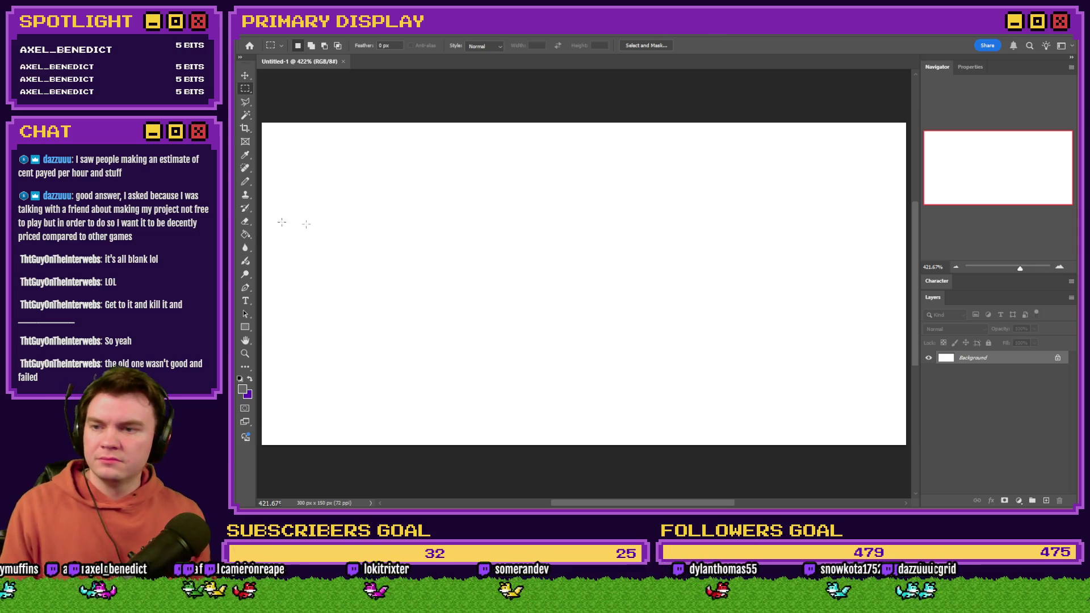
{"action": "left_click", "coordinate": [252, 234]}
{"action": "left_click", "coordinate": [250, 379]}
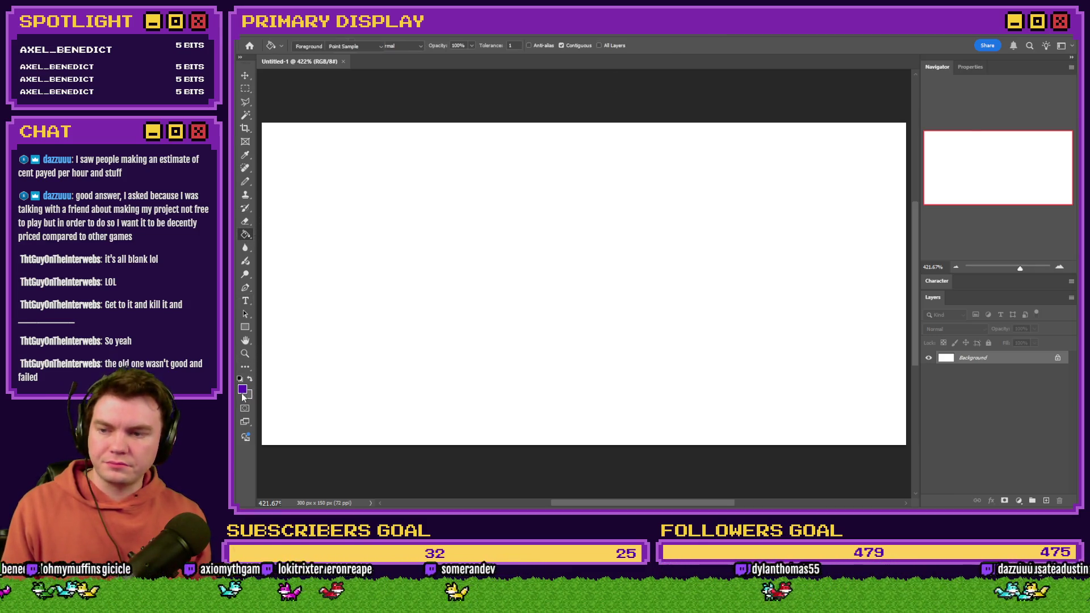
{"action": "left_click", "coordinate": [243, 389]}
{"action": "left_click", "coordinate": [952, 116]}
{"action": "left_click", "coordinate": [506, 247]}
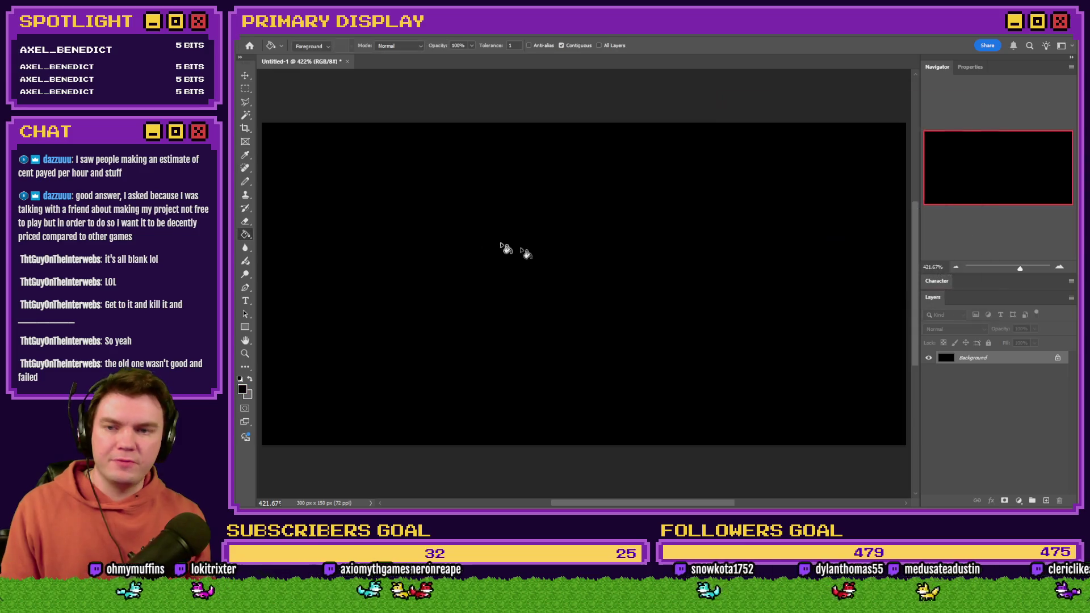
Step: Choose the Pencil with a light grey foreground and add a new empty Layer 1
{"action": "left_click", "coordinate": [245, 181]}
{"action": "left_click", "coordinate": [250, 379]}
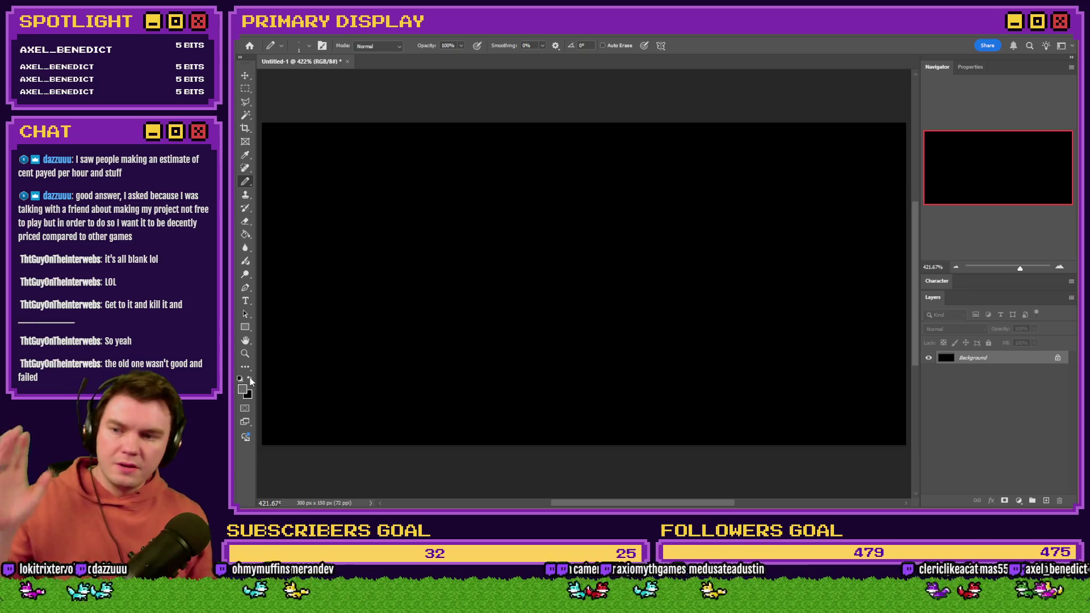
{"action": "left_click", "coordinate": [243, 388]}
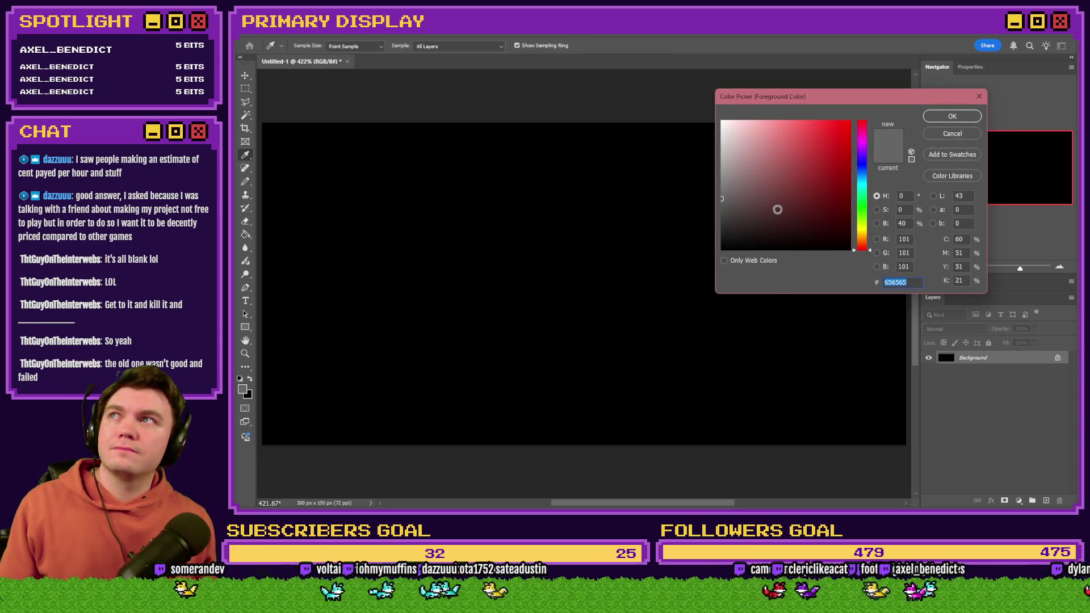
{"action": "mouse_move", "coordinate": [778, 210]}
{"action": "left_mouse_down"}
{"action": "mouse_move", "coordinate": [732, 202]}
{"action": "mouse_move", "coordinate": [694, 138]}
{"action": "left_mouse_up"}
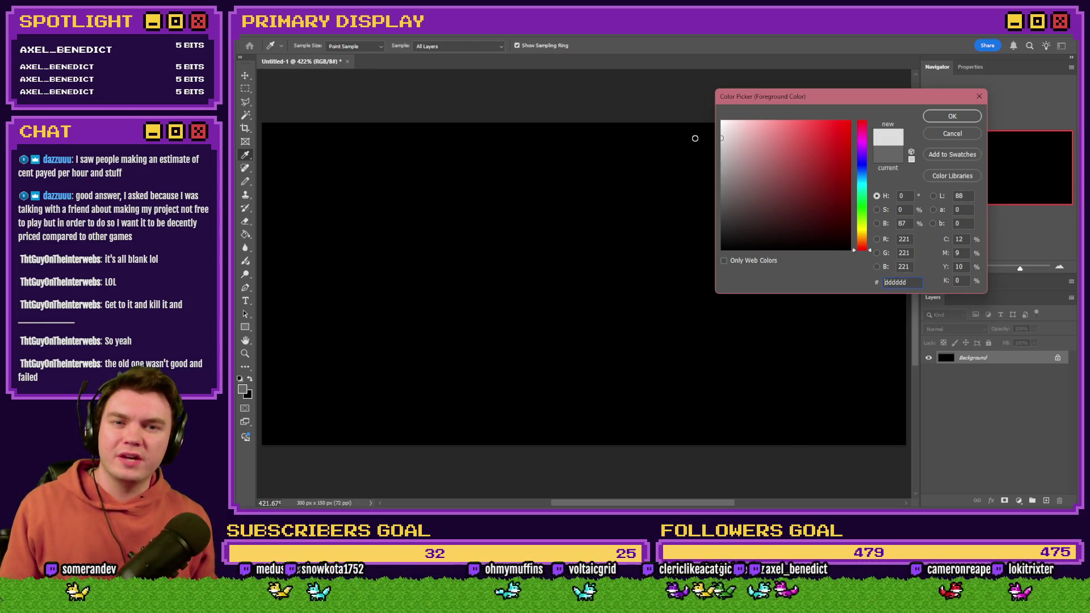
{"action": "left_click", "coordinate": [952, 116]}
{"action": "left_click", "coordinate": [1045, 500]}
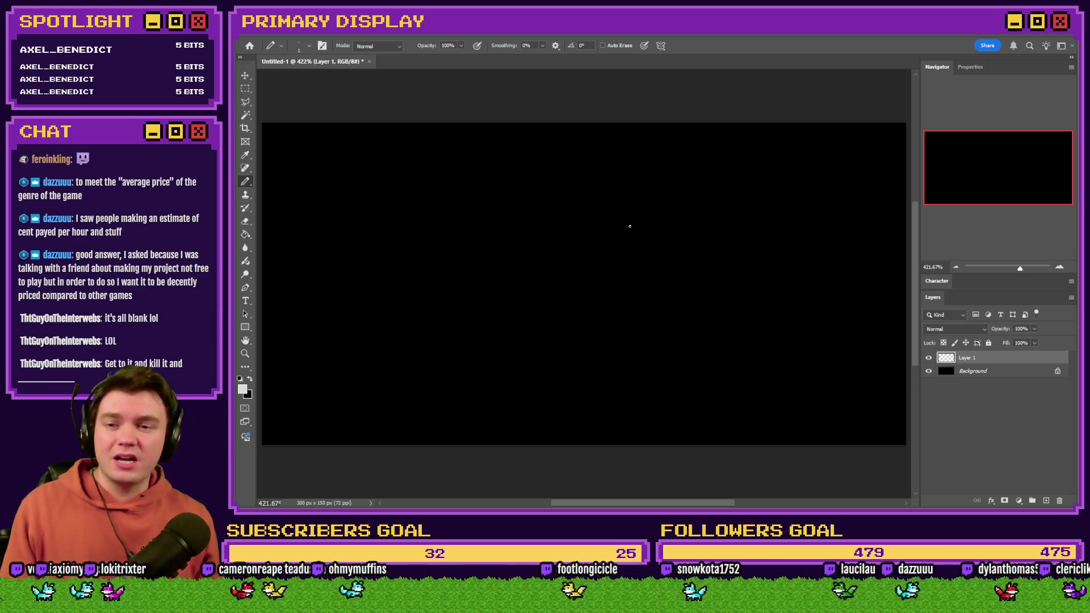
Step: Draw three loops and centre a 'Graphics' label above the top one
{"action": "mouse_move", "coordinate": [569, 192]}
{"action": "left_mouse_down"}
{"action": "mouse_move", "coordinate": [608, 203]}
{"action": "mouse_move", "coordinate": [562, 189]}
{"action": "left_mouse_up"}
{"action": "mouse_move", "coordinate": [502, 303]}
{"action": "left_mouse_down"}
{"action": "mouse_move", "coordinate": [466, 340]}
{"action": "mouse_move", "coordinate": [499, 306]}
{"action": "left_mouse_up"}
{"action": "mouse_move", "coordinate": [670, 315]}
{"action": "left_mouse_down"}
{"action": "mouse_move", "coordinate": [650, 314]}
{"action": "mouse_move", "coordinate": [670, 317]}
{"action": "left_mouse_up"}
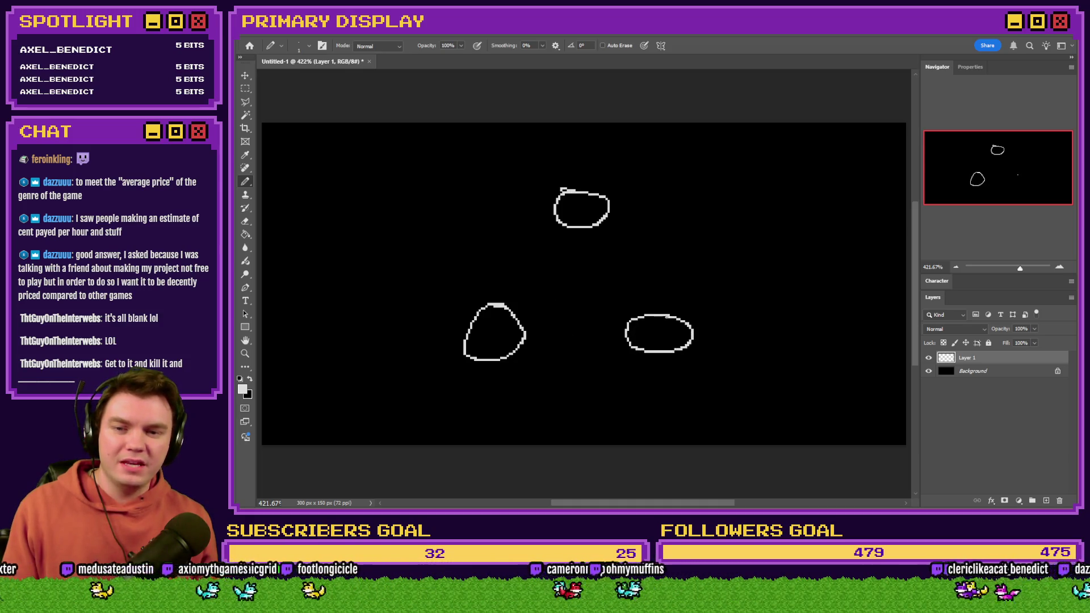
{"action": "left_click", "coordinate": [246, 300]}
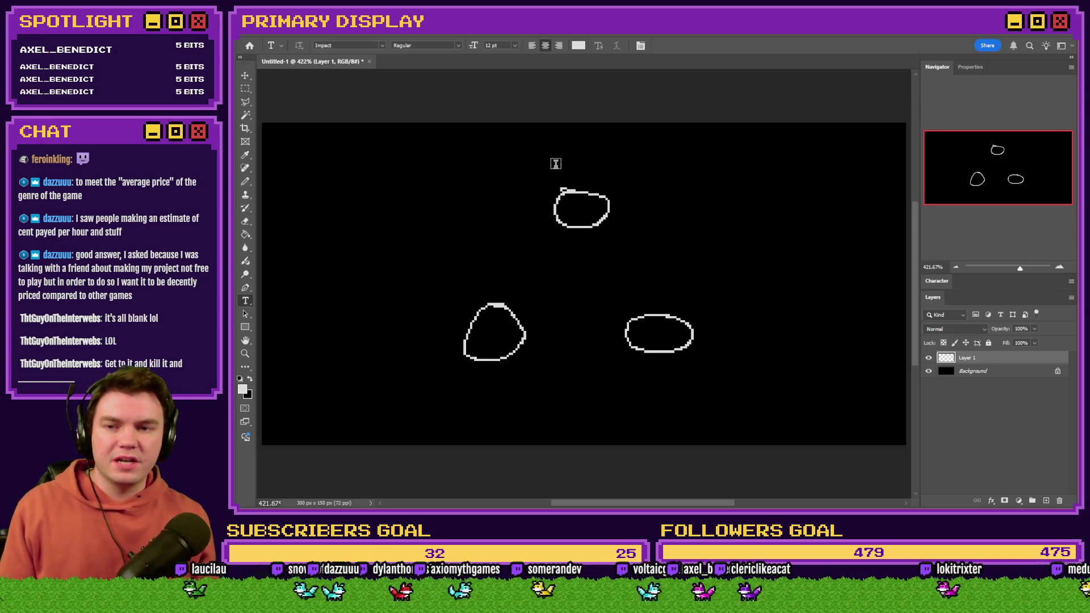
{"action": "left_click", "coordinate": [582, 163]}
{"action": "left_click", "coordinate": [581, 163]}
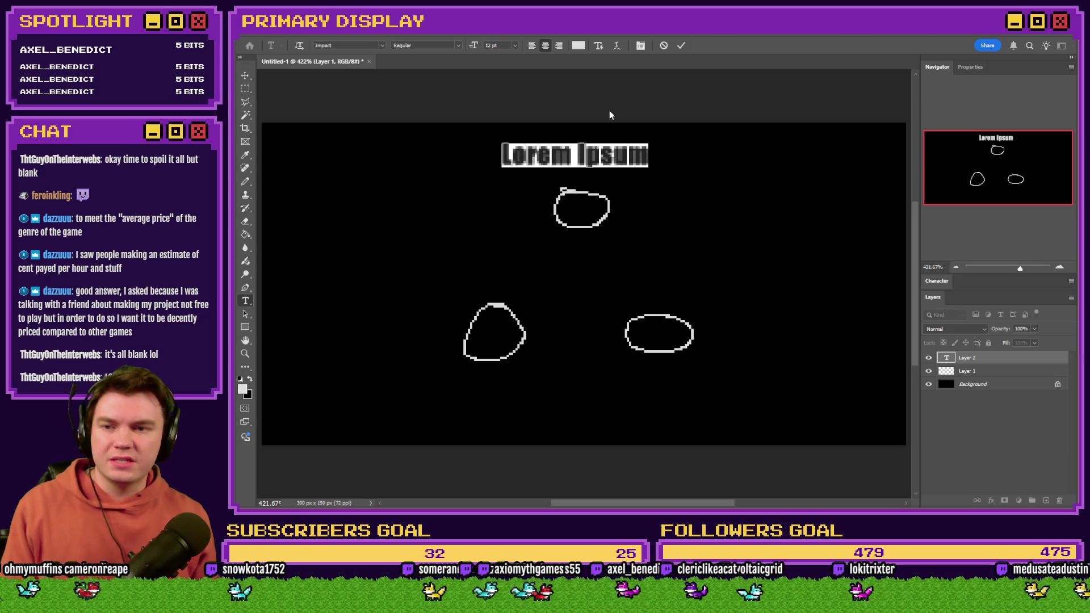
{"action": "type", "text": "Graphics"}
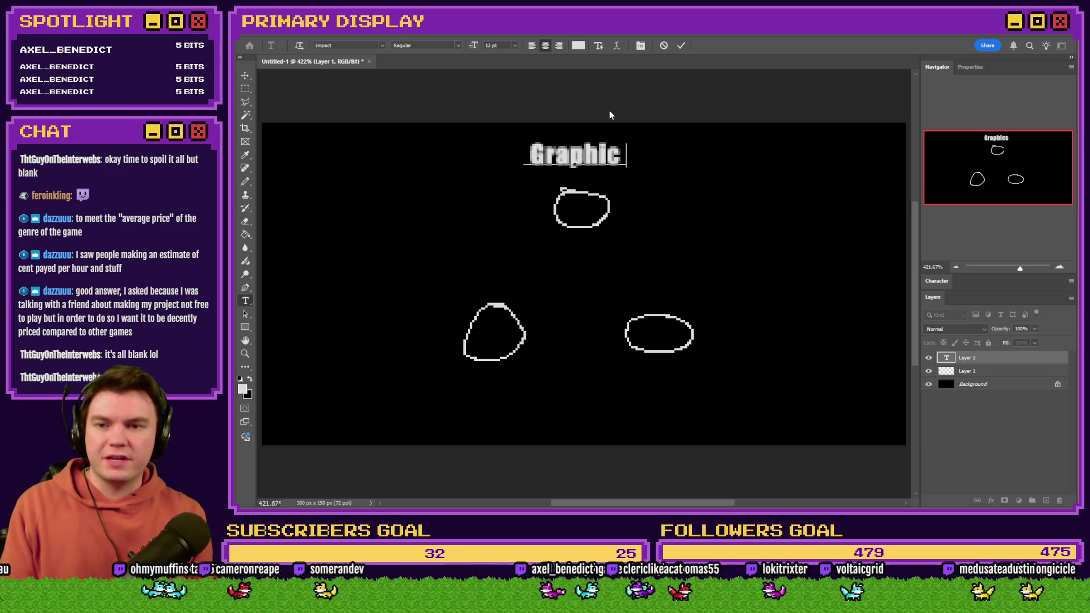
{"action": "left_click", "coordinate": [245, 88]}
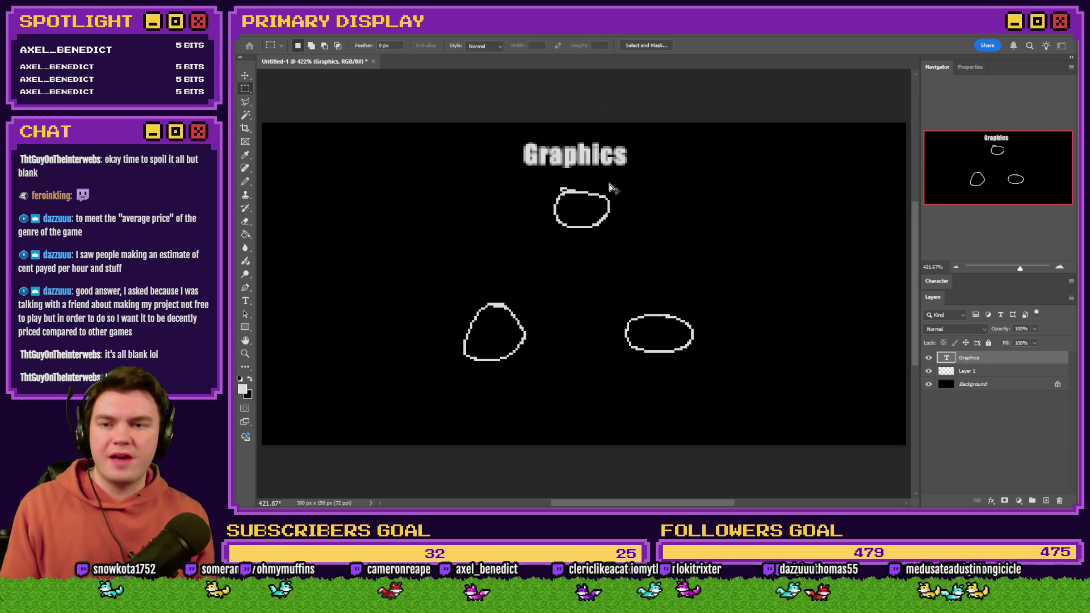
{"action": "left_click_drag", "start_coordinate": [609, 186], "coordinate": [600, 208]}
Step: Add 'Characters' and 'Fun' text labels near the lower loops
{"action": "left_click", "coordinate": [245, 301]}
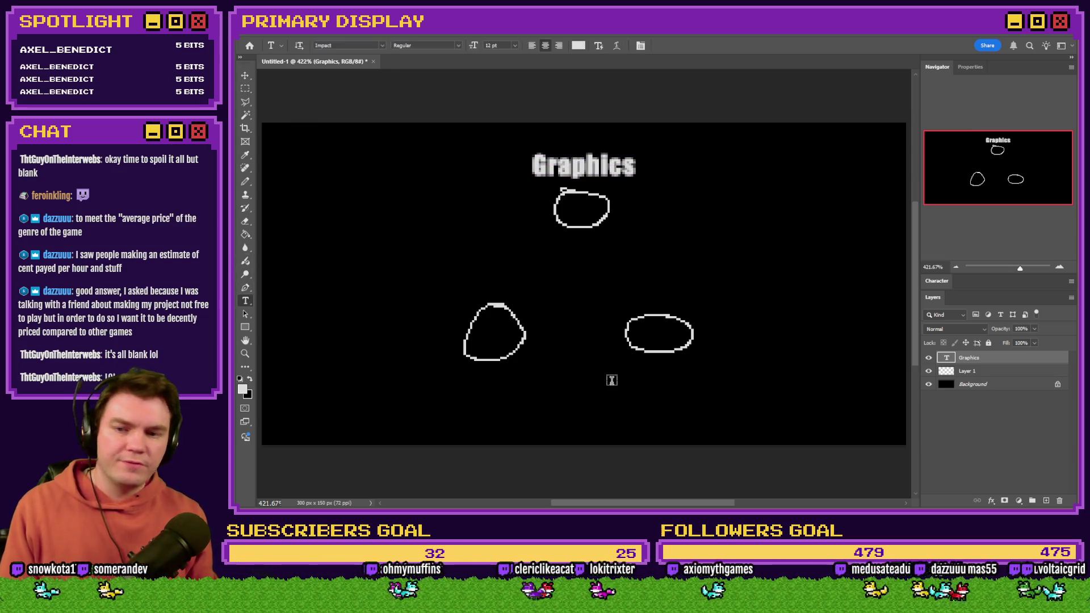
{"action": "left_click", "coordinate": [659, 389]}
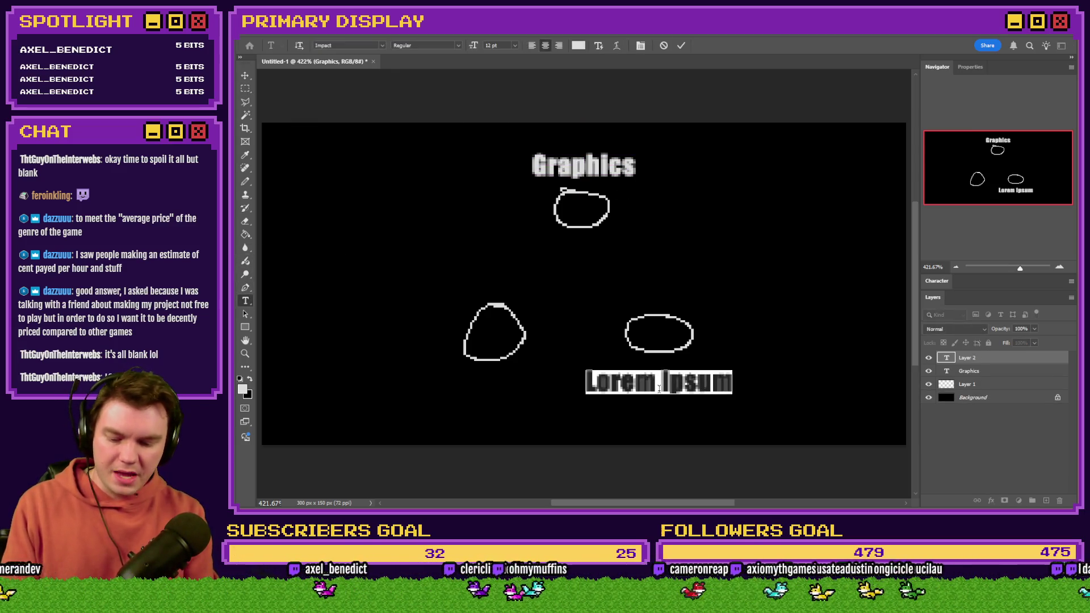
{"action": "type", "text": "Characters"}
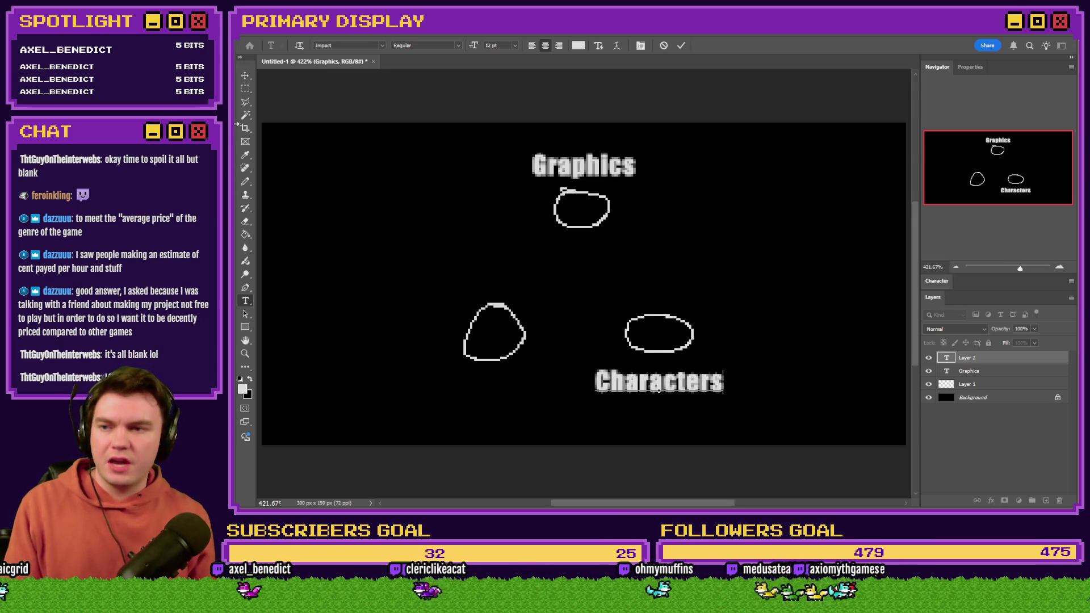
{"action": "left_click", "coordinate": [370, 253]}
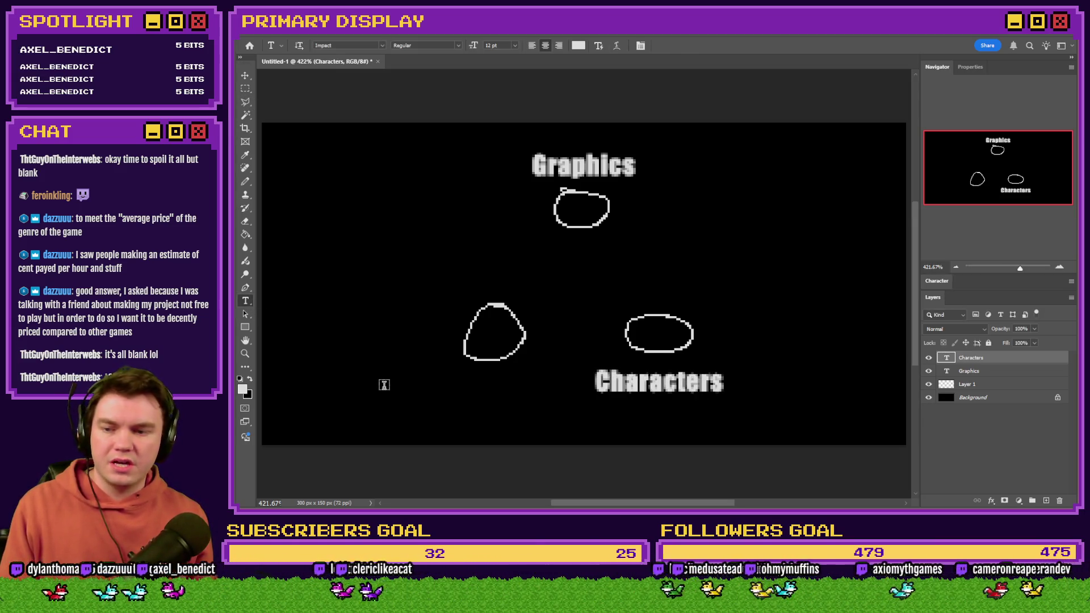
{"action": "left_click", "coordinate": [384, 385]}
{"action": "type", "text": "Fun"}
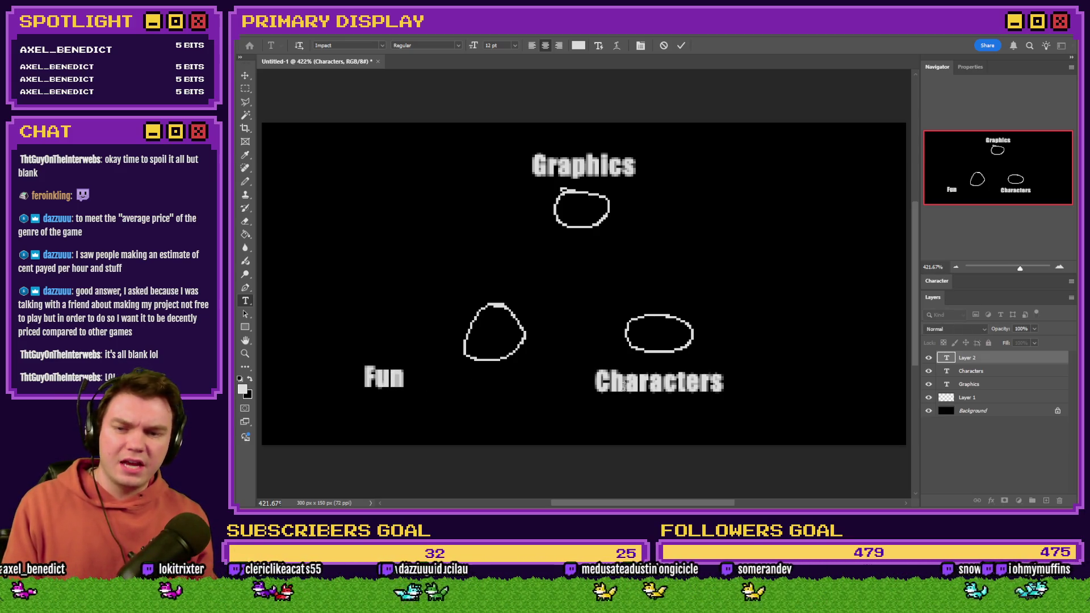
{"action": "left_click", "coordinate": [665, 379]}
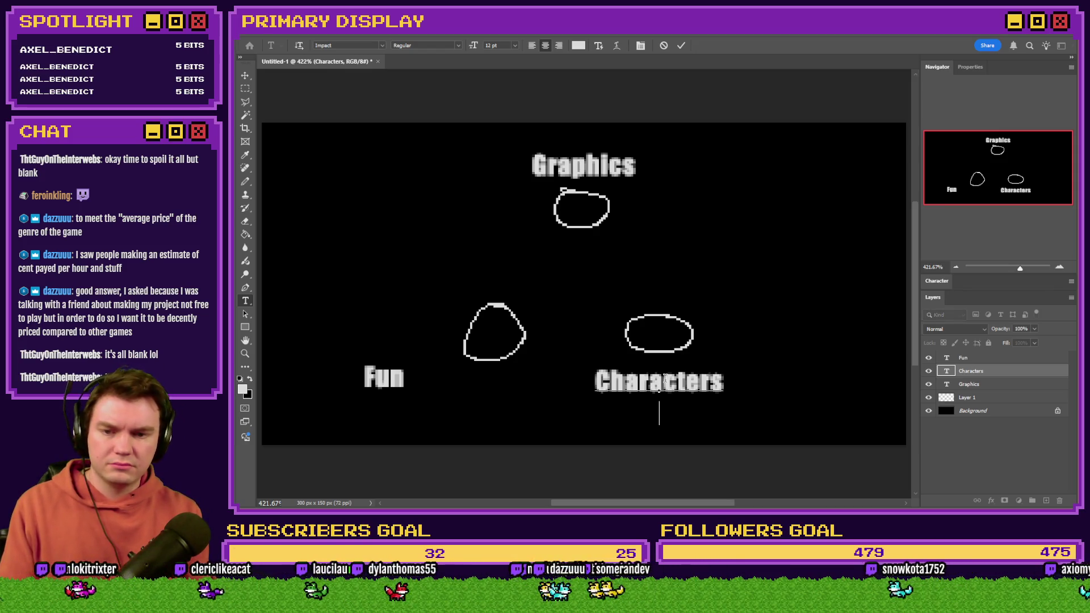
Step: Extend the label to 'Characters /Story' and move 'Fun' under its circle
{"action": "key", "text": "Return"}
{"action": "type", "text": "/S"}
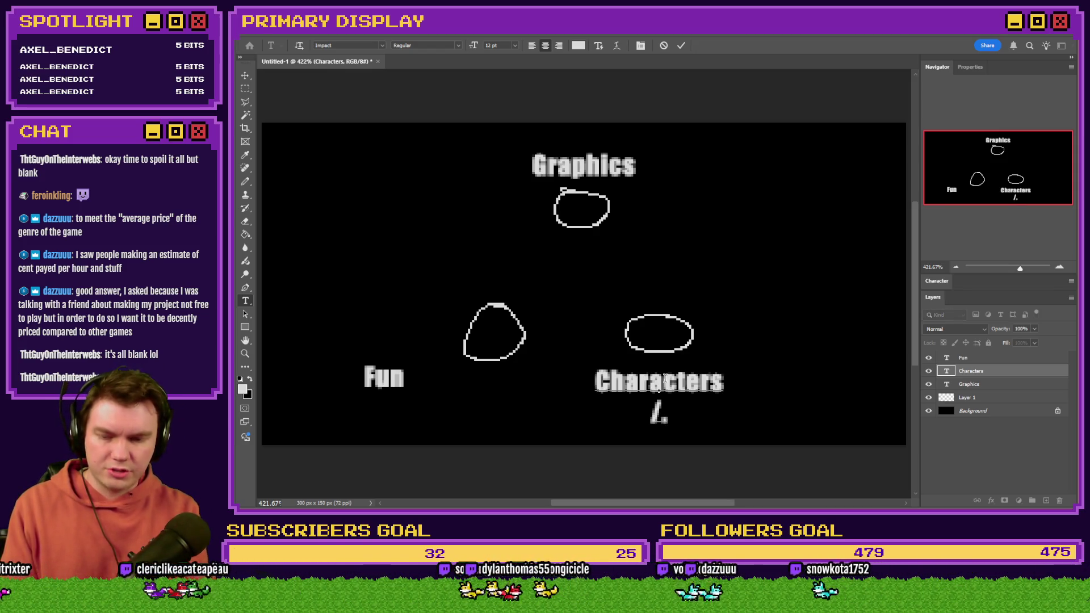
{"action": "type", "text": "tory"}
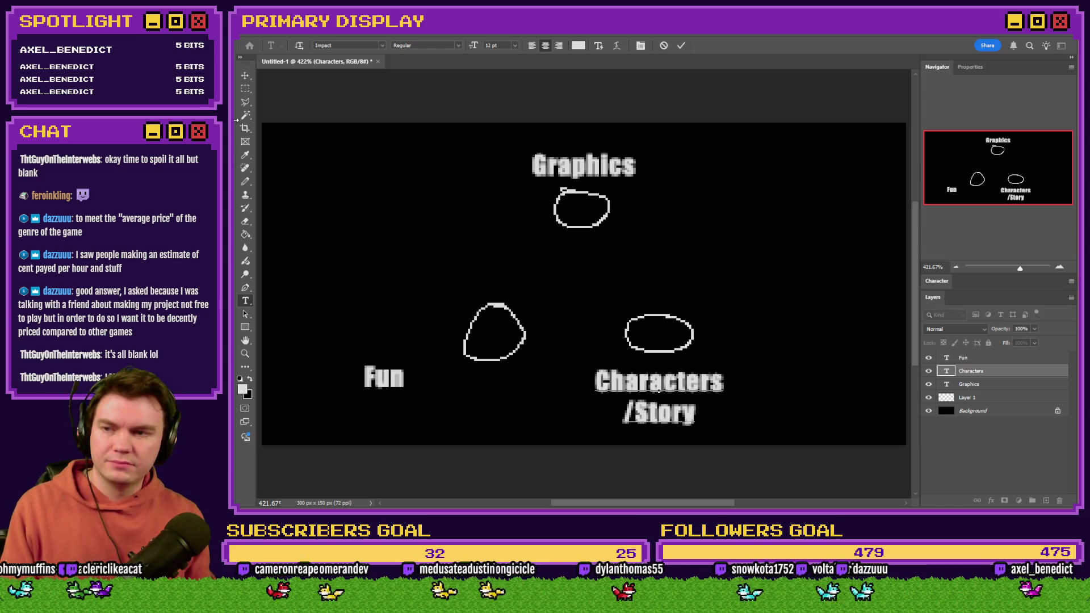
{"action": "key", "text": "Escape"}
{"action": "key", "text": "m"}
{"action": "left_click_drag", "start_coordinate": [698, 341], "coordinate": [709, 337]}
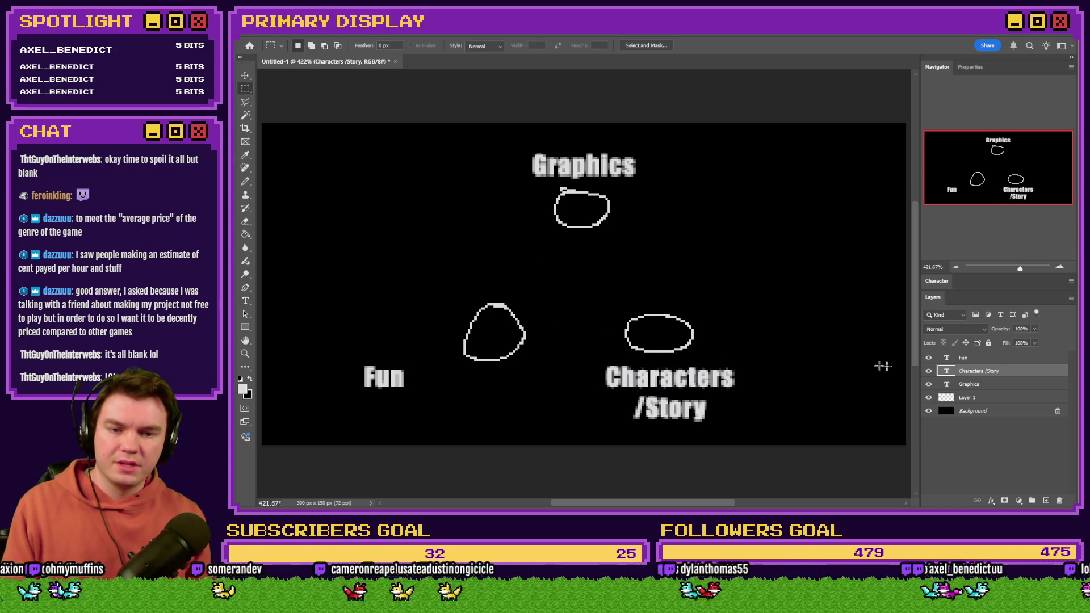
{"action": "left_click", "coordinate": [963, 358]}
{"action": "mouse_move", "coordinate": [594, 376]}
{"action": "left_mouse_down"}
{"action": "mouse_move", "coordinate": [710, 384]}
{"action": "mouse_move", "coordinate": [690, 355]}
{"action": "mouse_move", "coordinate": [673, 369]}
{"action": "left_mouse_up"}
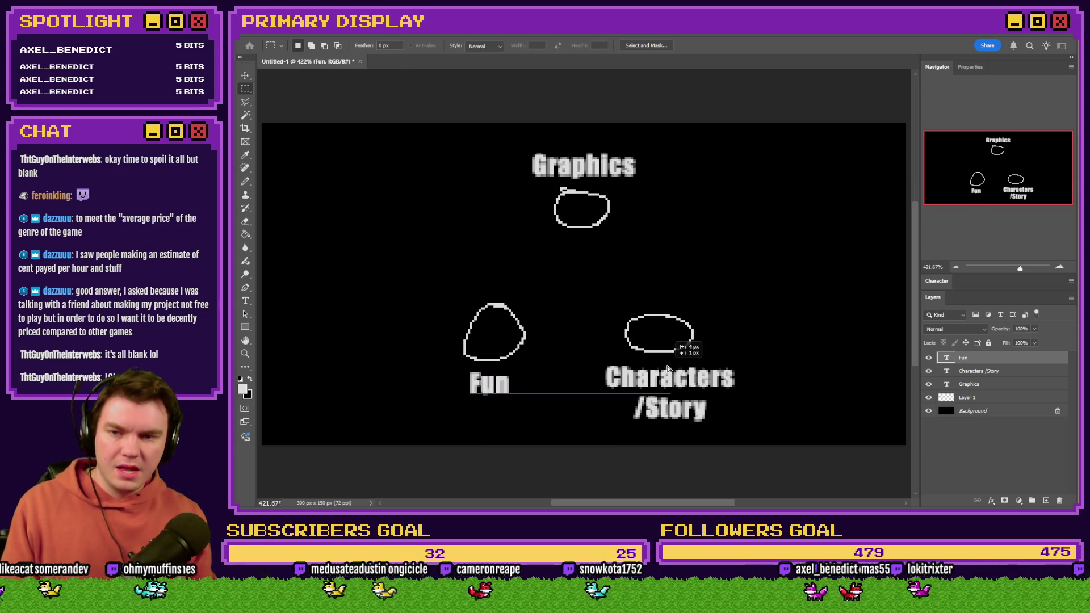
{"action": "left_click", "coordinate": [245, 182]}
{"action": "left_click", "coordinate": [987, 397]}
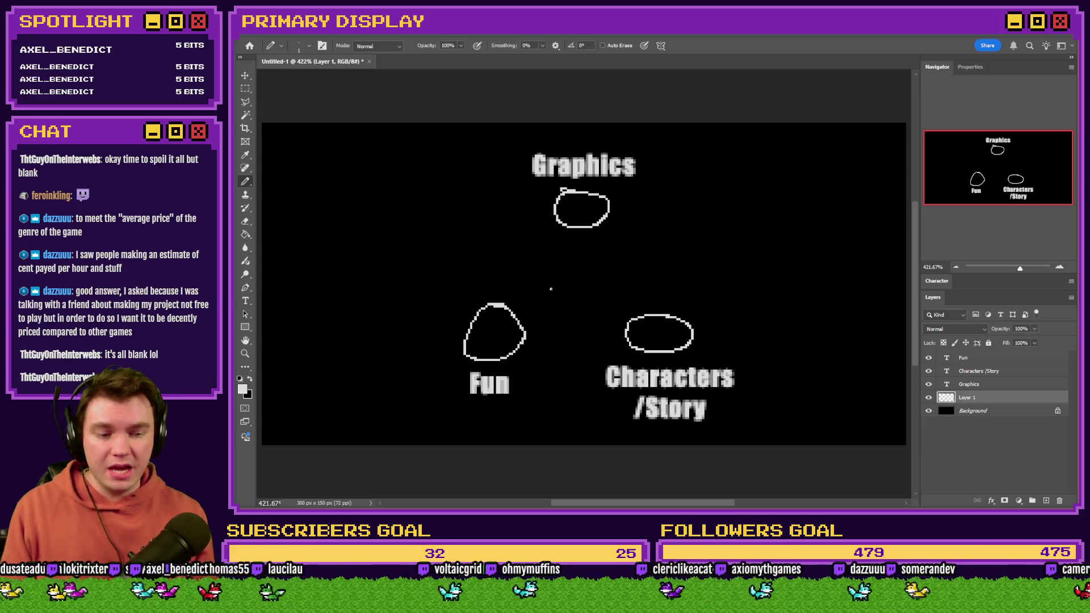
{"action": "mouse_move", "coordinate": [541, 298]}
{"action": "left_mouse_down"}
{"action": "mouse_move", "coordinate": [480, 284]}
{"action": "mouse_move", "coordinate": [540, 394]}
{"action": "mouse_move", "coordinate": [534, 291]}
{"action": "left_mouse_up"}
{"action": "key", "text": "ctrl+z"}
{"action": "mouse_move", "coordinate": [635, 152]}
{"action": "left_mouse_down"}
{"action": "mouse_move", "coordinate": [554, 247]}
{"action": "mouse_move", "coordinate": [635, 149]}
{"action": "left_mouse_up"}
{"action": "key", "text": "ctrl+z"}
{"action": "mouse_move", "coordinate": [716, 279]}
{"action": "left_mouse_down"}
{"action": "mouse_move", "coordinate": [595, 372]}
{"action": "mouse_move", "coordinate": [734, 280]}
{"action": "left_mouse_up"}
{"action": "key", "text": "ctrl+z"}
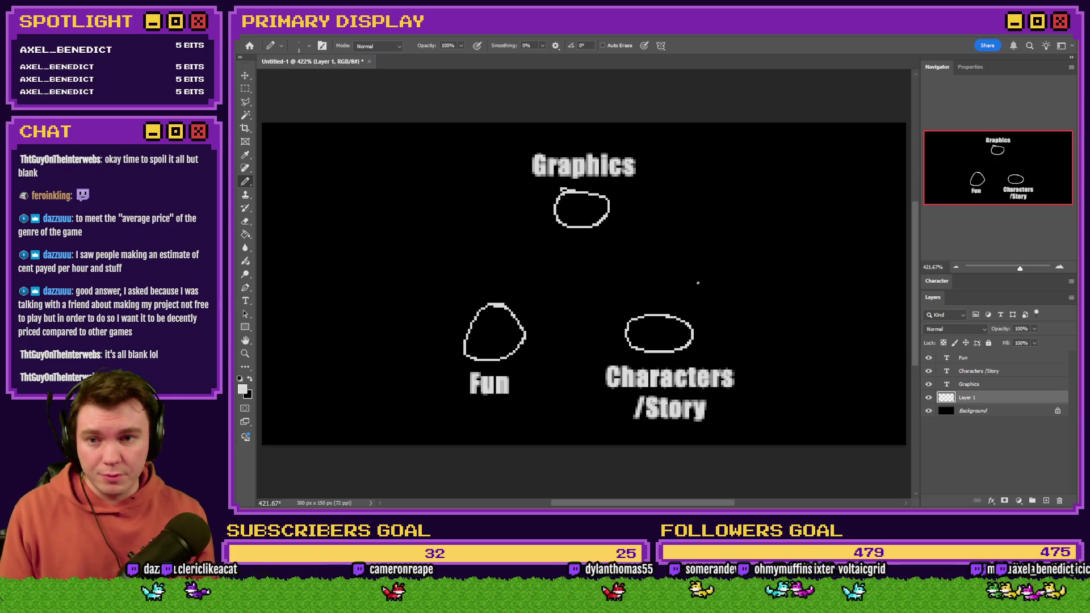
{"action": "mouse_move", "coordinate": [604, 136]}
{"action": "left_mouse_down"}
{"action": "mouse_move", "coordinate": [511, 218]}
{"action": "mouse_move", "coordinate": [630, 144]}
{"action": "left_mouse_up"}
{"action": "key", "text": "ctrl+z"}
{"action": "mouse_move", "coordinate": [539, 287]}
{"action": "left_mouse_down"}
{"action": "mouse_move", "coordinate": [466, 318]}
{"action": "mouse_move", "coordinate": [512, 296]}
{"action": "left_mouse_up"}
{"action": "key", "text": "ctrl+z"}
{"action": "mouse_move", "coordinate": [681, 284]}
{"action": "left_mouse_down"}
{"action": "mouse_move", "coordinate": [658, 426]}
{"action": "mouse_move", "coordinate": [679, 287]}
{"action": "left_mouse_up"}
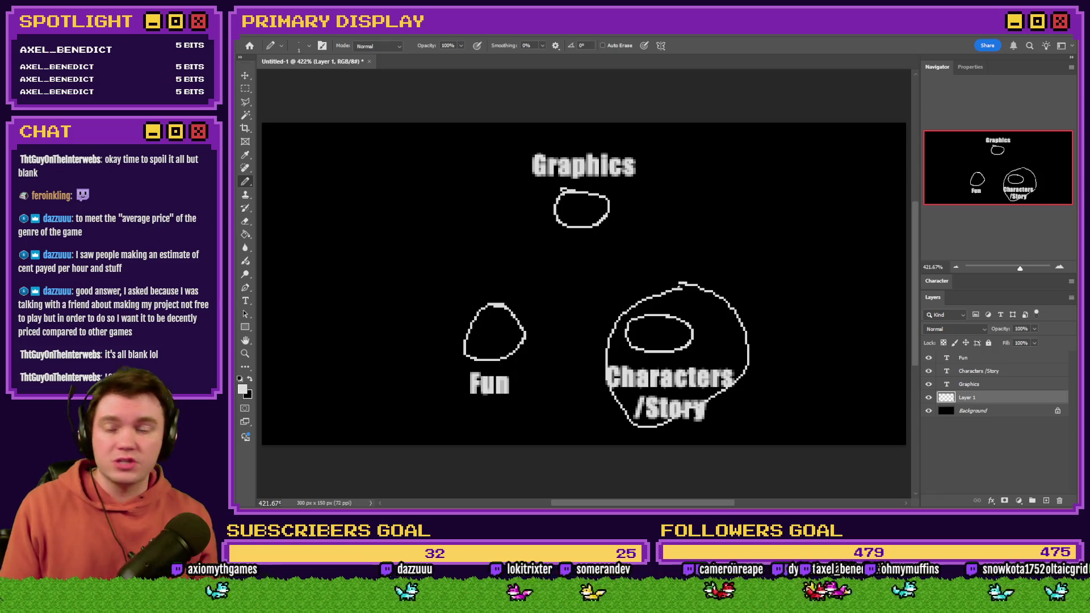
{"action": "key", "text": "ctrl+z"}
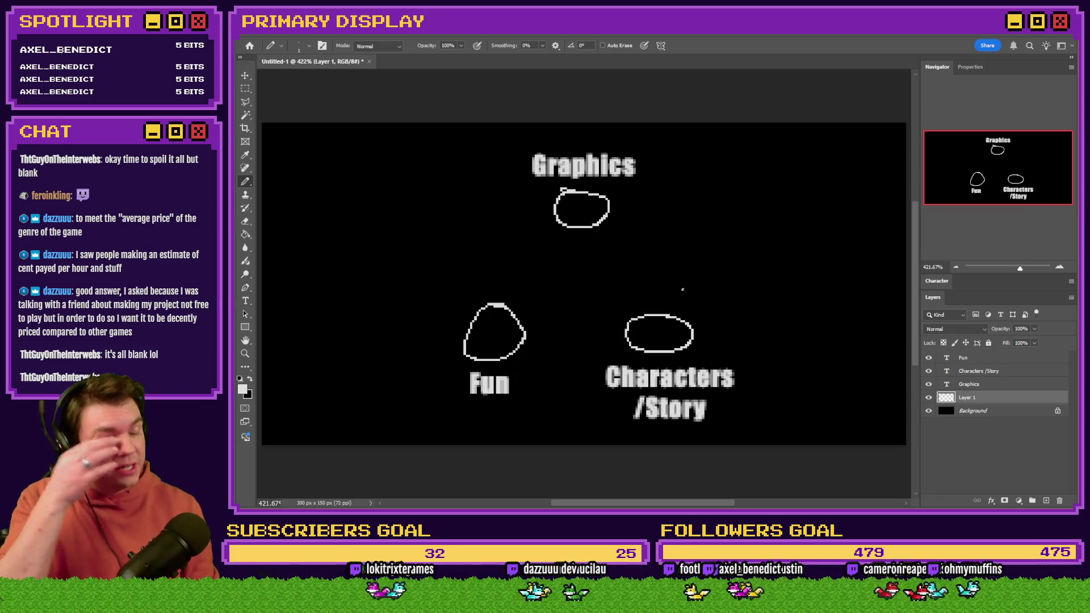
{"action": "mouse_move", "coordinate": [675, 290]}
{"action": "left_mouse_down"}
{"action": "mouse_move", "coordinate": [631, 301]}
{"action": "mouse_move", "coordinate": [738, 420]}
{"action": "mouse_move", "coordinate": [659, 298]}
{"action": "left_mouse_up"}
{"action": "key", "text": "ctrl+z"}
{"action": "mouse_move", "coordinate": [538, 285]}
{"action": "left_mouse_down"}
{"action": "mouse_move", "coordinate": [559, 394]}
{"action": "mouse_move", "coordinate": [543, 292]}
{"action": "left_mouse_up"}
{"action": "key", "text": "ctrl+z"}
{"action": "mouse_move", "coordinate": [596, 136]}
{"action": "left_mouse_down"}
{"action": "mouse_move", "coordinate": [605, 286]}
{"action": "mouse_move", "coordinate": [576, 137]}
{"action": "left_mouse_up"}
{"action": "key", "text": "ctrl+z"}
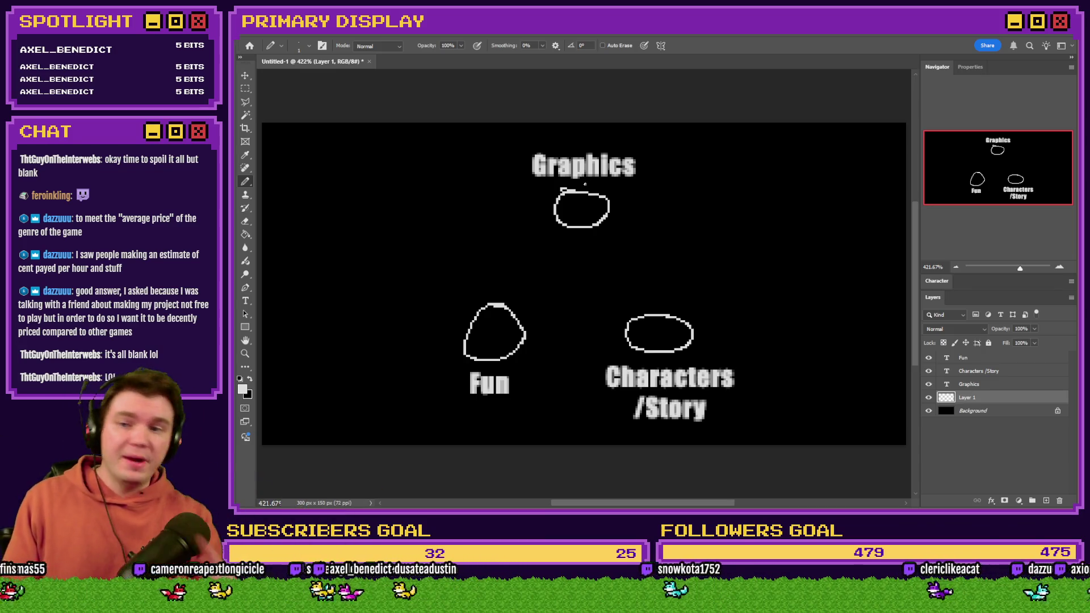
{"action": "mouse_move", "coordinate": [569, 123]}
{"action": "left_mouse_down"}
{"action": "mouse_move", "coordinate": [549, 138]}
{"action": "mouse_move", "coordinate": [401, 357]}
{"action": "mouse_move", "coordinate": [502, 427]}
{"action": "mouse_move", "coordinate": [752, 418]}
{"action": "mouse_move", "coordinate": [737, 334]}
{"action": "mouse_move", "coordinate": [642, 186]}
{"action": "mouse_move", "coordinate": [574, 130]}
{"action": "left_mouse_up"}
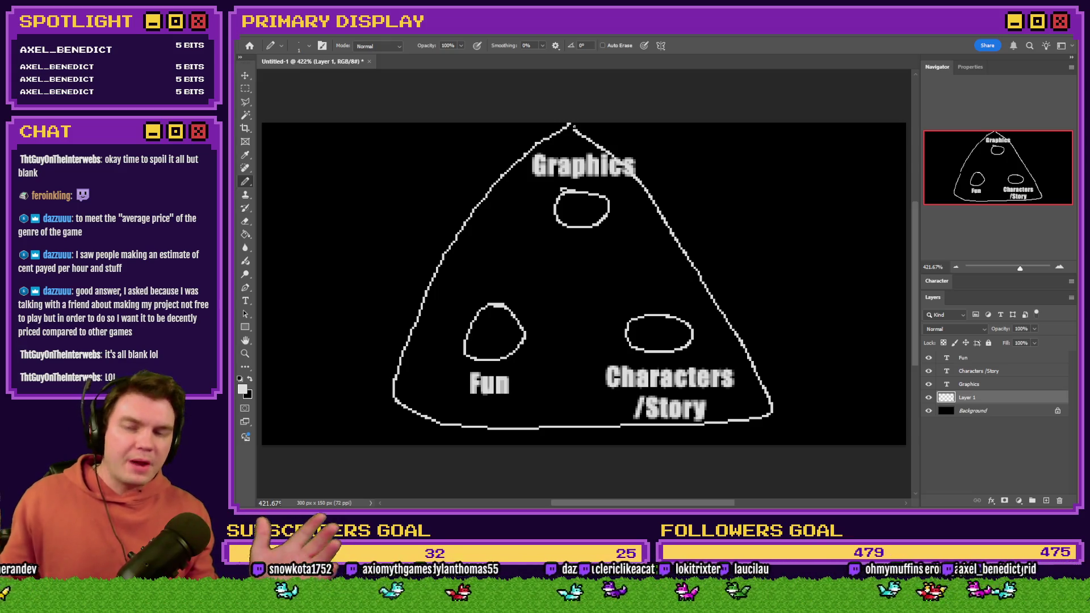
{"action": "key", "text": "ctrl+z"}
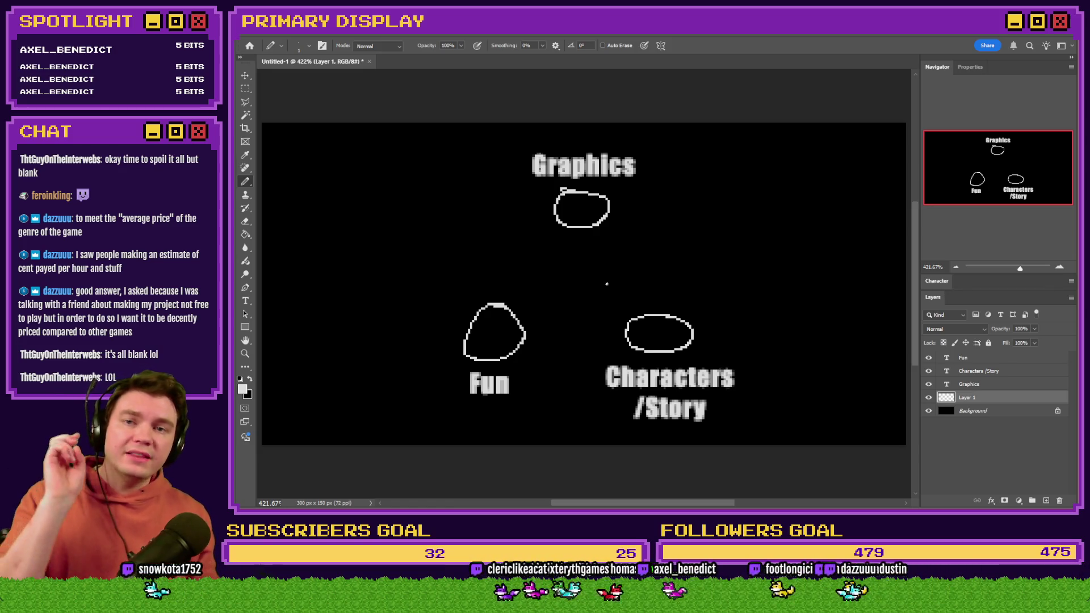
{"action": "mouse_move", "coordinate": [656, 289]}
{"action": "left_mouse_down"}
{"action": "mouse_move", "coordinate": [613, 289]}
{"action": "mouse_move", "coordinate": [411, 369]}
{"action": "mouse_move", "coordinate": [658, 418]}
{"action": "mouse_move", "coordinate": [783, 324]}
{"action": "mouse_move", "coordinate": [630, 297]}
{"action": "left_mouse_up"}
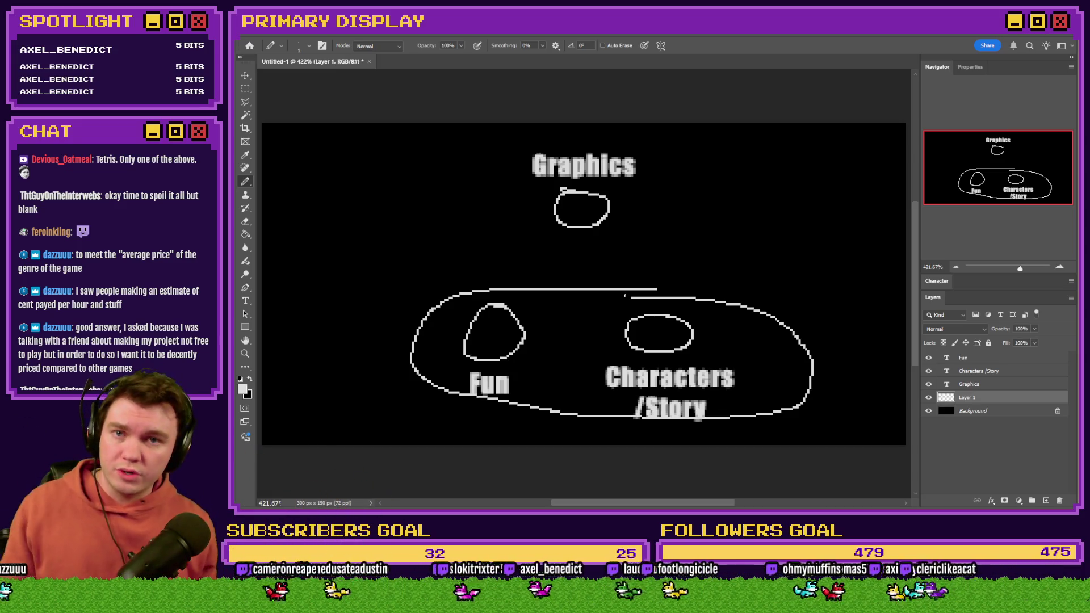
{"action": "key", "text": "ctrl+z"}
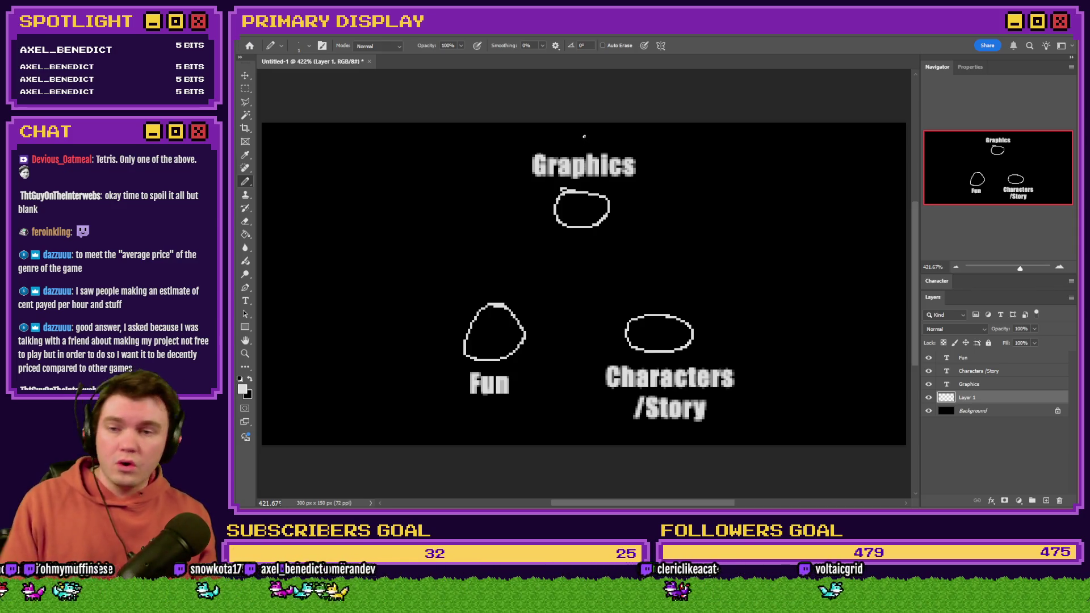
{"action": "mouse_move", "coordinate": [586, 132]}
{"action": "left_mouse_down"}
{"action": "mouse_move", "coordinate": [436, 305]}
{"action": "mouse_move", "coordinate": [481, 412]}
{"action": "mouse_move", "coordinate": [652, 200]}
{"action": "mouse_move", "coordinate": [586, 135]}
{"action": "left_mouse_up"}
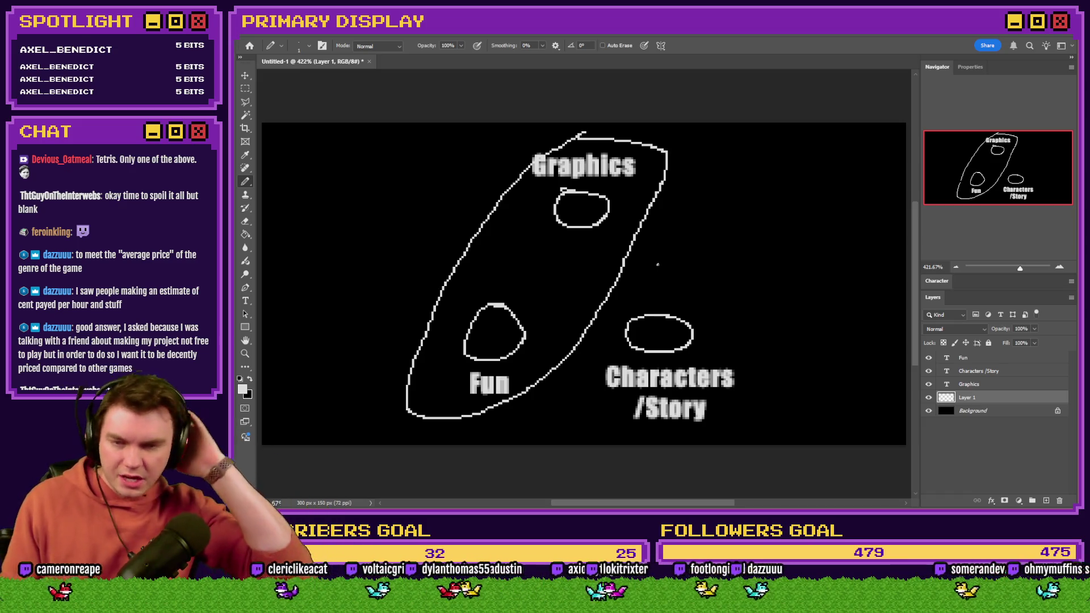
{"action": "key", "text": "ctrl+z"}
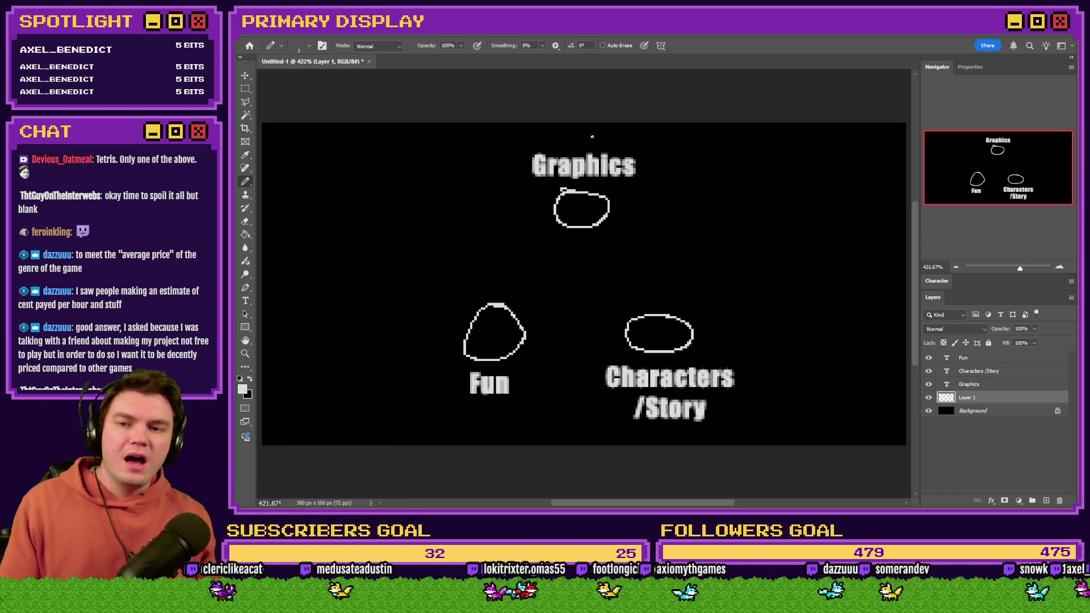
{"action": "mouse_move", "coordinate": [556, 133]}
{"action": "left_mouse_down"}
{"action": "mouse_move", "coordinate": [518, 183]}
{"action": "mouse_move", "coordinate": [596, 374]}
{"action": "mouse_move", "coordinate": [765, 437]}
{"action": "mouse_move", "coordinate": [683, 238]}
{"action": "mouse_move", "coordinate": [545, 123]}
{"action": "left_mouse_up"}
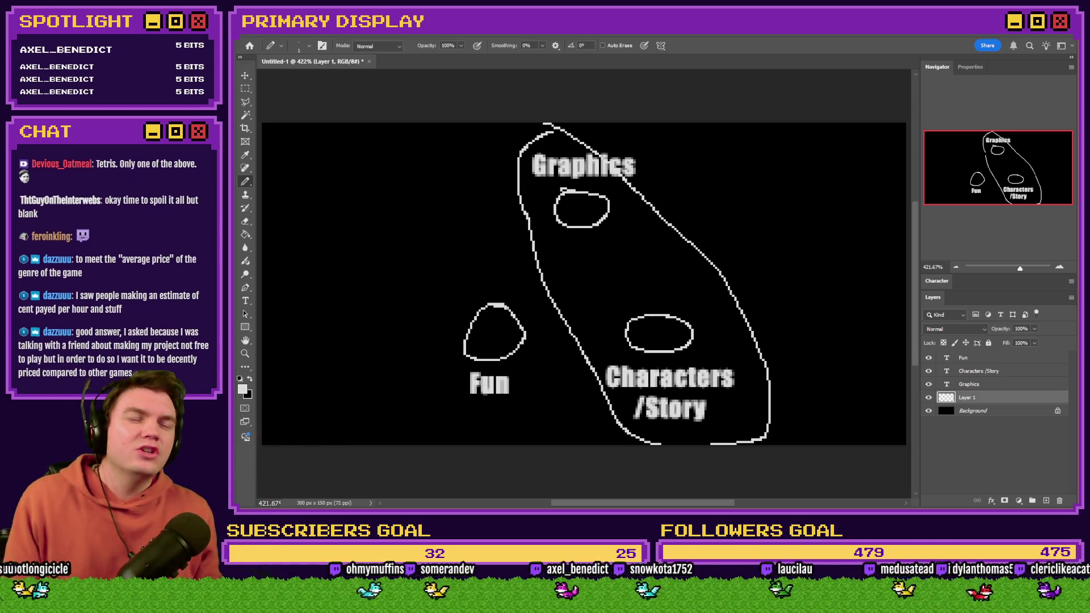
{"action": "key", "text": "ctrl+z"}
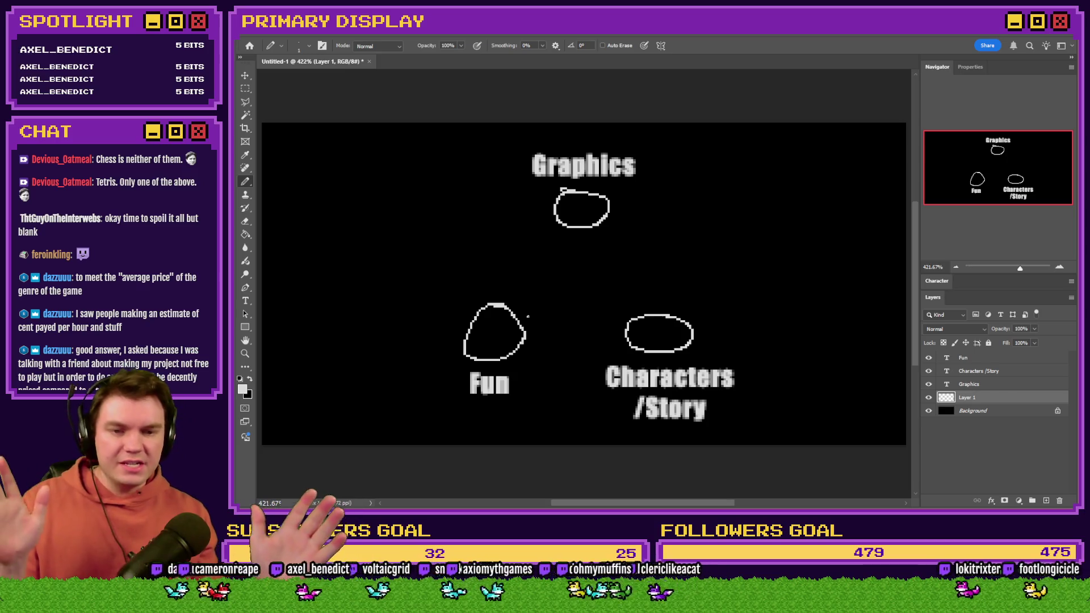
{"action": "mouse_move", "coordinate": [593, 283]}
{"action": "left_mouse_down"}
{"action": "mouse_move", "coordinate": [483, 279]}
{"action": "mouse_move", "coordinate": [451, 404]}
{"action": "mouse_move", "coordinate": [803, 377]}
{"action": "mouse_move", "coordinate": [603, 298]}
{"action": "left_mouse_up"}
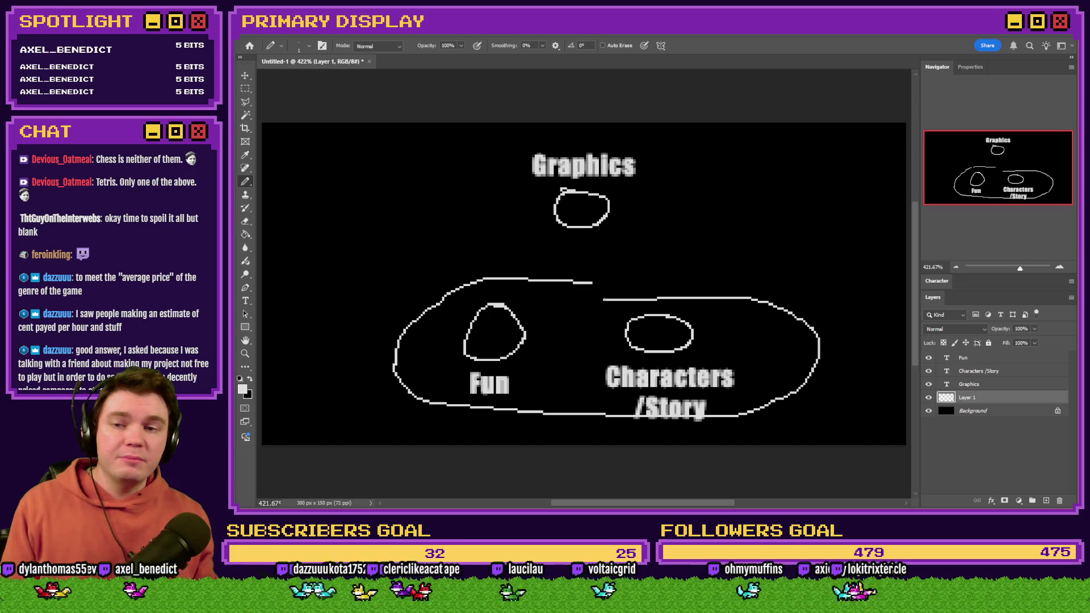
{"action": "key", "text": "ctrl+z"}
{"action": "mouse_move", "coordinate": [584, 141]}
{"action": "left_mouse_down"}
{"action": "mouse_move", "coordinate": [510, 200]}
{"action": "mouse_move", "coordinate": [494, 175]}
{"action": "left_mouse_up"}
{"action": "key", "text": "ctrl+z"}
{"action": "left_click_drag", "start_coordinate": [594, 123], "coordinate": [608, 147]}
{"action": "key", "text": "ctrl+z"}
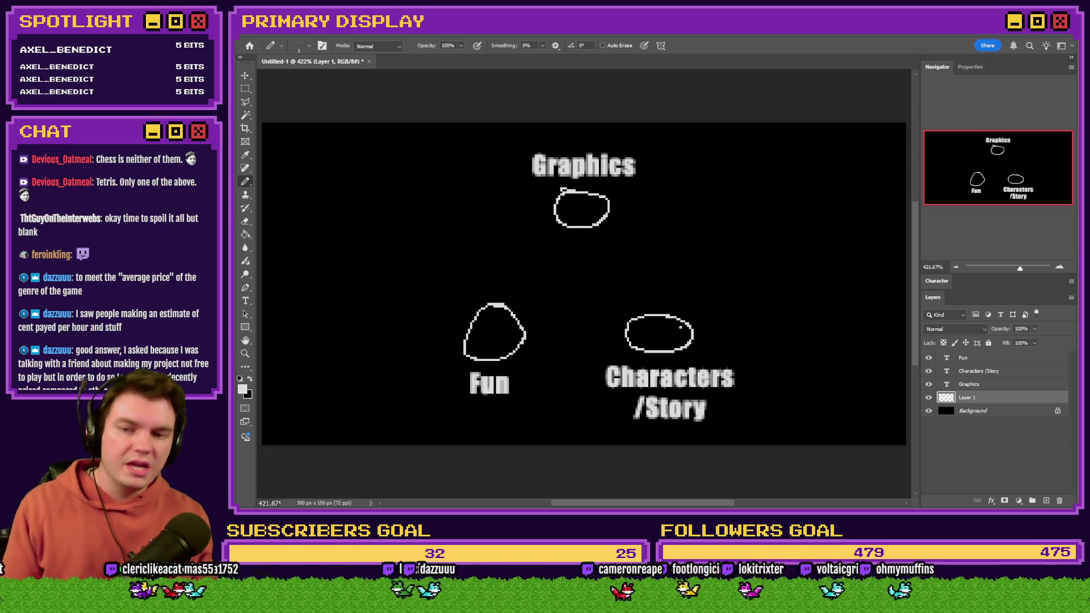
{"action": "mouse_move", "coordinate": [711, 301]}
{"action": "left_mouse_down"}
{"action": "mouse_move", "coordinate": [630, 406]}
{"action": "mouse_move", "coordinate": [697, 341]}
{"action": "left_mouse_up"}
{"action": "key", "text": "ctrl+z"}
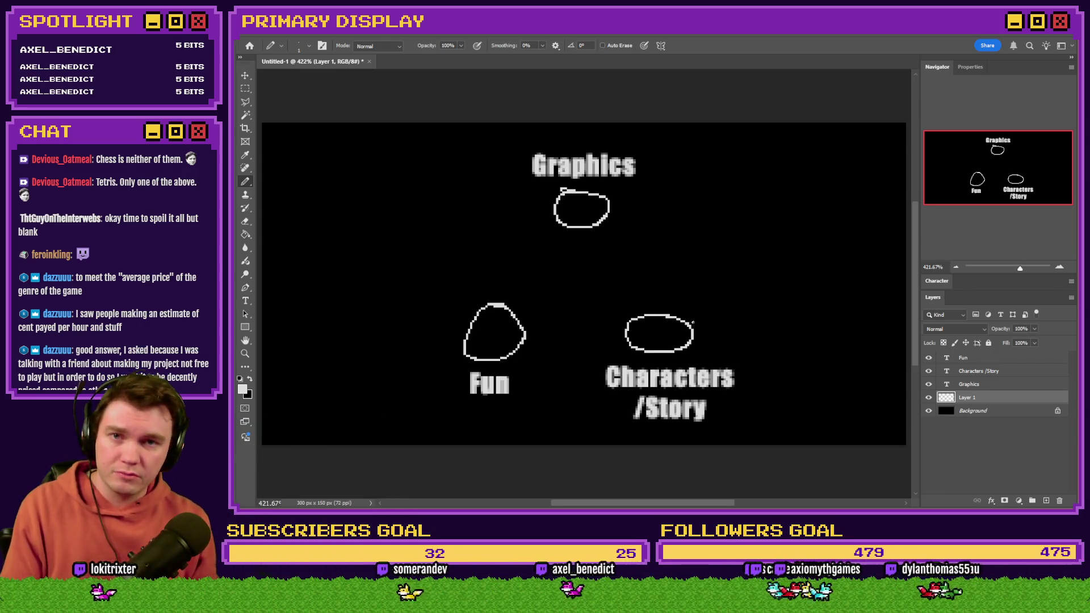
{"action": "left_click_drag", "start_coordinate": [500, 237], "coordinate": [633, 166]}
{"action": "key", "text": "ctrl+z"}
{"action": "mouse_move", "coordinate": [554, 282]}
{"action": "left_mouse_down"}
{"action": "mouse_move", "coordinate": [416, 347]}
{"action": "mouse_move", "coordinate": [582, 363]}
{"action": "left_mouse_up"}
{"action": "key", "text": "ctrl+z"}
{"action": "left_click_drag", "start_coordinate": [713, 306], "coordinate": [636, 413]}
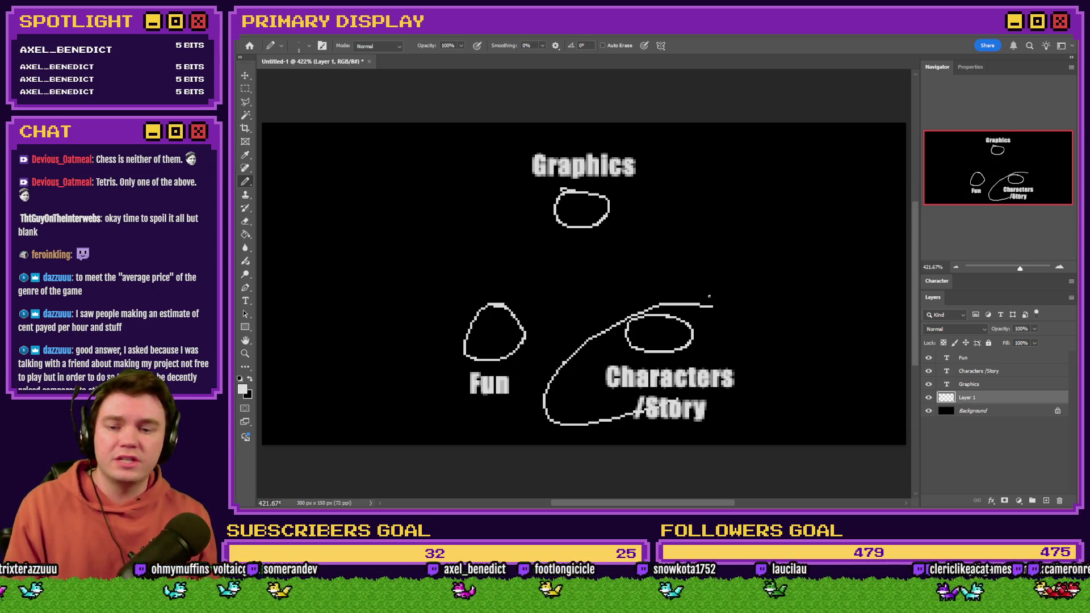
{"action": "key", "text": "ctrl+z"}
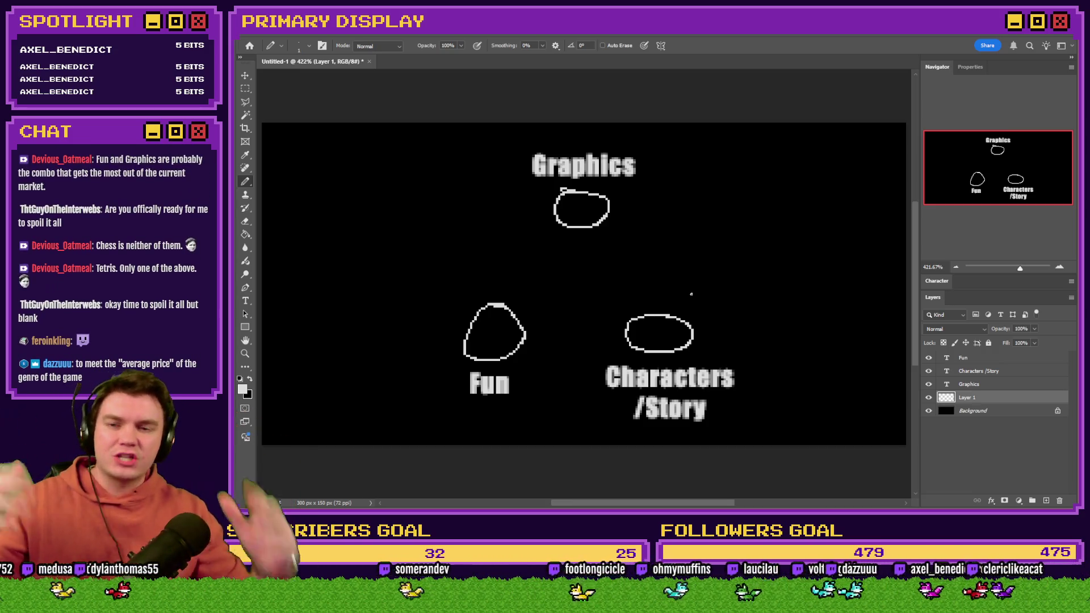
{"action": "left_click_drag", "start_coordinate": [660, 269], "coordinate": [639, 264]}
{"action": "mouse_move", "coordinate": [528, 263]}
{"action": "left_mouse_down"}
{"action": "mouse_move", "coordinate": [548, 259]}
{"action": "mouse_move", "coordinate": [525, 249]}
{"action": "left_mouse_up"}
{"action": "left_click_drag", "start_coordinate": [580, 328], "coordinate": [576, 335]}
{"action": "left_click_drag", "start_coordinate": [589, 128], "coordinate": [418, 406]}
{"action": "mouse_move", "coordinate": [644, 204]}
{"action": "left_mouse_down"}
{"action": "mouse_move", "coordinate": [610, 139]}
{"action": "mouse_move", "coordinate": [515, 200]}
{"action": "mouse_move", "coordinate": [710, 419]}
{"action": "mouse_move", "coordinate": [630, 161]}
{"action": "mouse_move", "coordinate": [561, 131]}
{"action": "left_mouse_up"}
{"action": "key", "text": "ctrl+z"}
{"action": "key", "text": "ctrl+z"}
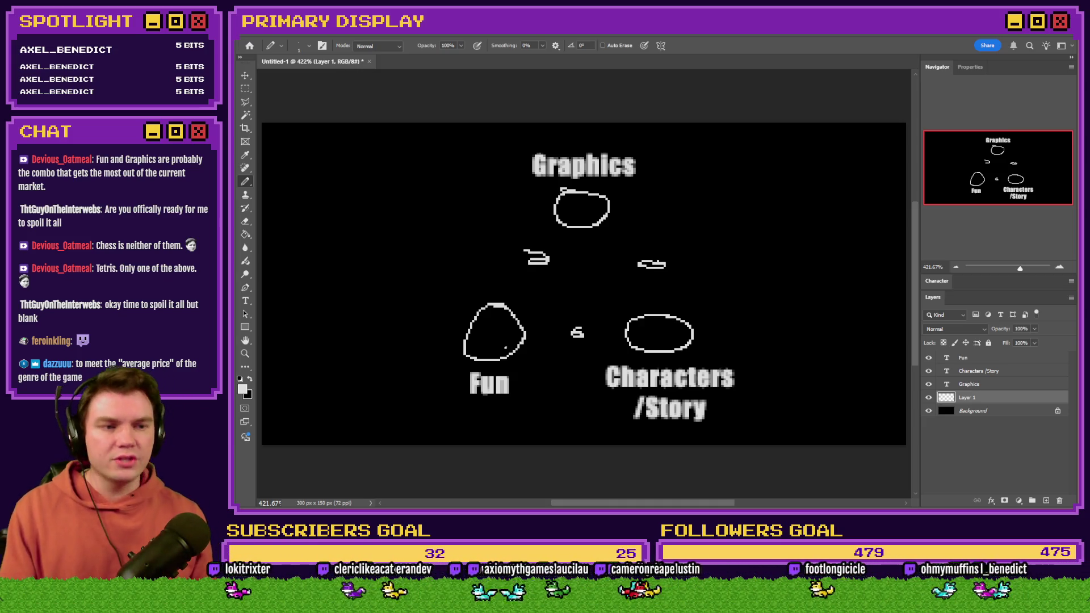
{"action": "key", "text": "ctrl+z"}
{"action": "key", "text": "ctrl+z"}
{"action": "key", "text": "ctrl+z"}
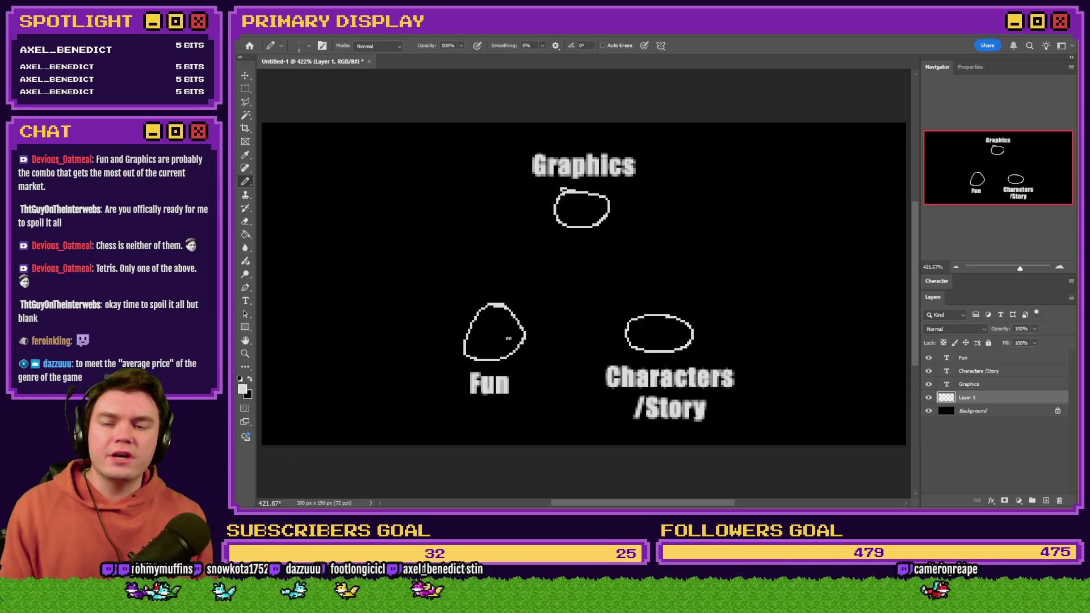
{"action": "mouse_move", "coordinate": [532, 279]}
{"action": "left_mouse_down"}
{"action": "mouse_move", "coordinate": [523, 280]}
{"action": "mouse_move", "coordinate": [574, 443]}
{"action": "mouse_move", "coordinate": [746, 292]}
{"action": "mouse_move", "coordinate": [490, 304]}
{"action": "left_mouse_up"}
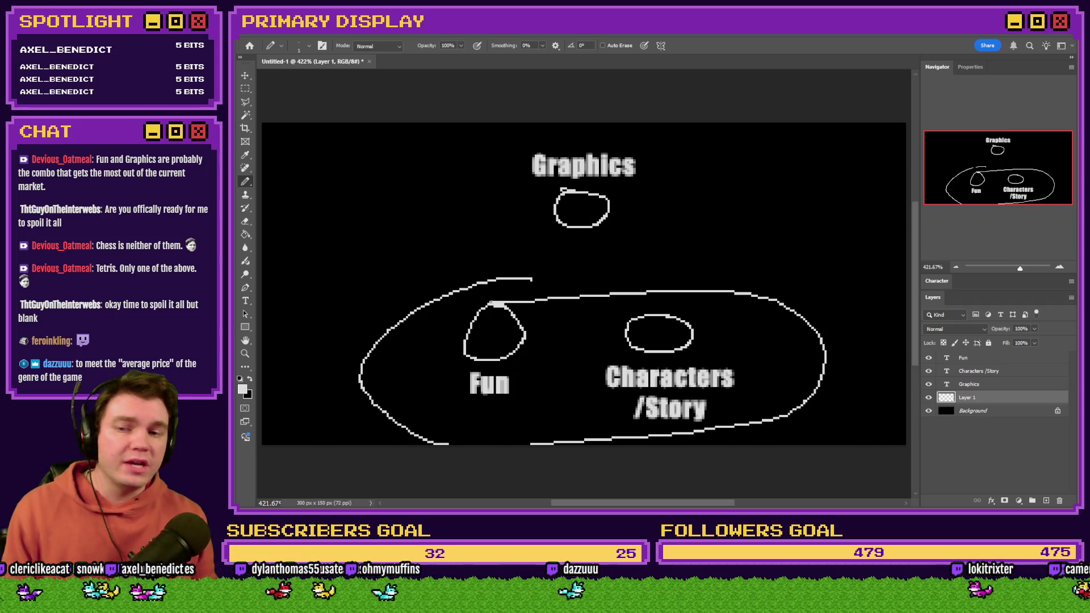
{"action": "key", "text": "ctrl+z"}
{"action": "mouse_move", "coordinate": [574, 136]}
{"action": "left_mouse_down"}
{"action": "mouse_move", "coordinate": [675, 176]}
{"action": "mouse_move", "coordinate": [630, 128]}
{"action": "left_mouse_up"}
{"action": "key", "text": "ctrl+z"}
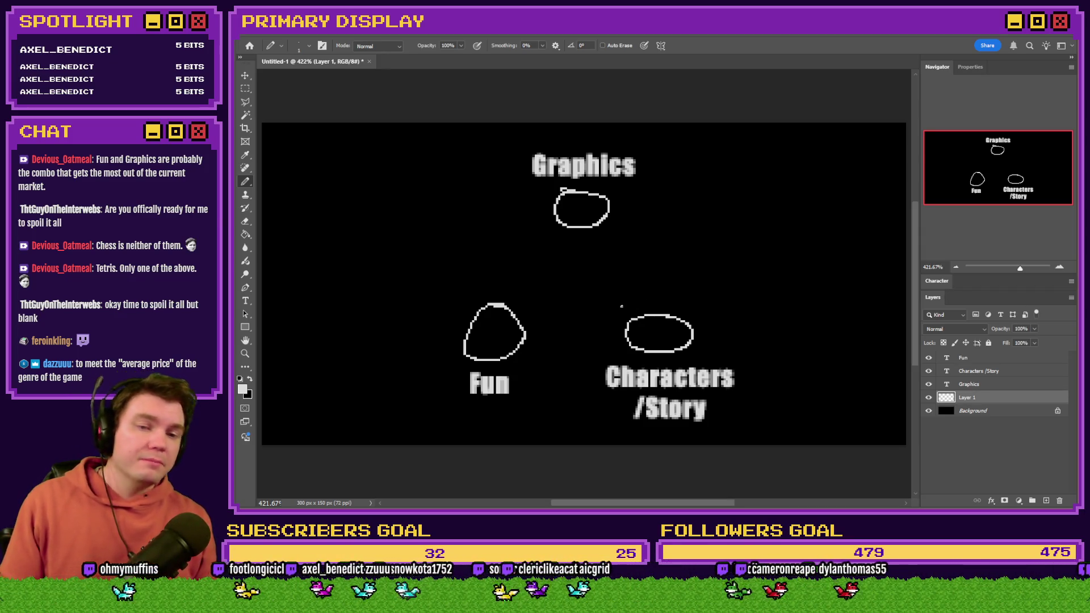
{"action": "mouse_move", "coordinate": [539, 140]}
{"action": "left_mouse_down"}
{"action": "mouse_move", "coordinate": [510, 171]}
{"action": "mouse_move", "coordinate": [398, 397]}
{"action": "mouse_move", "coordinate": [556, 383]}
{"action": "mouse_move", "coordinate": [672, 192]}
{"action": "mouse_move", "coordinate": [573, 142]}
{"action": "mouse_move", "coordinate": [536, 142]}
{"action": "left_mouse_up"}
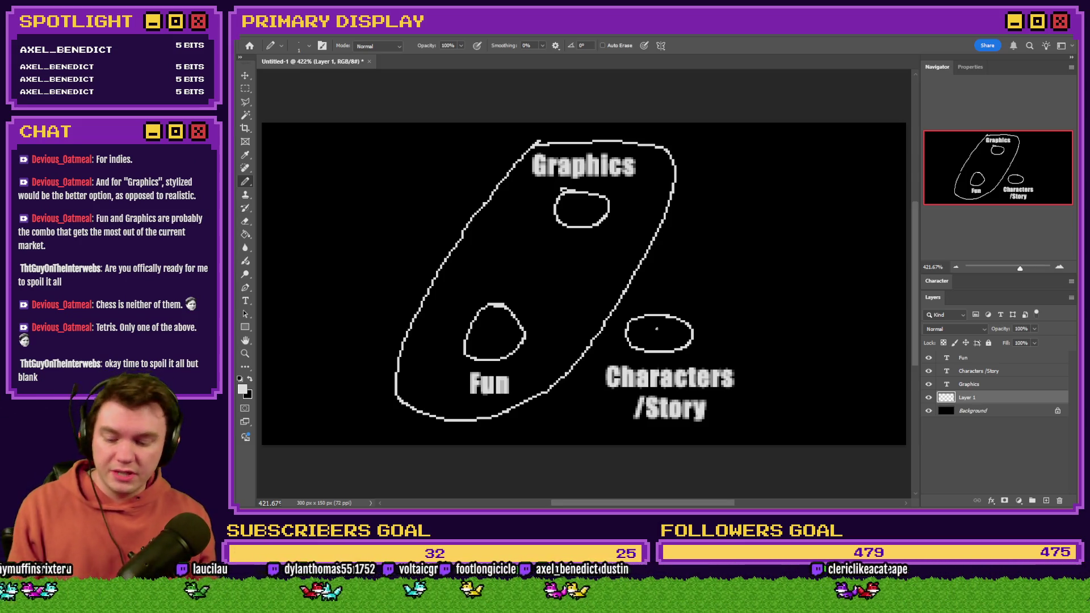
{"action": "key", "text": "ctrl+z"}
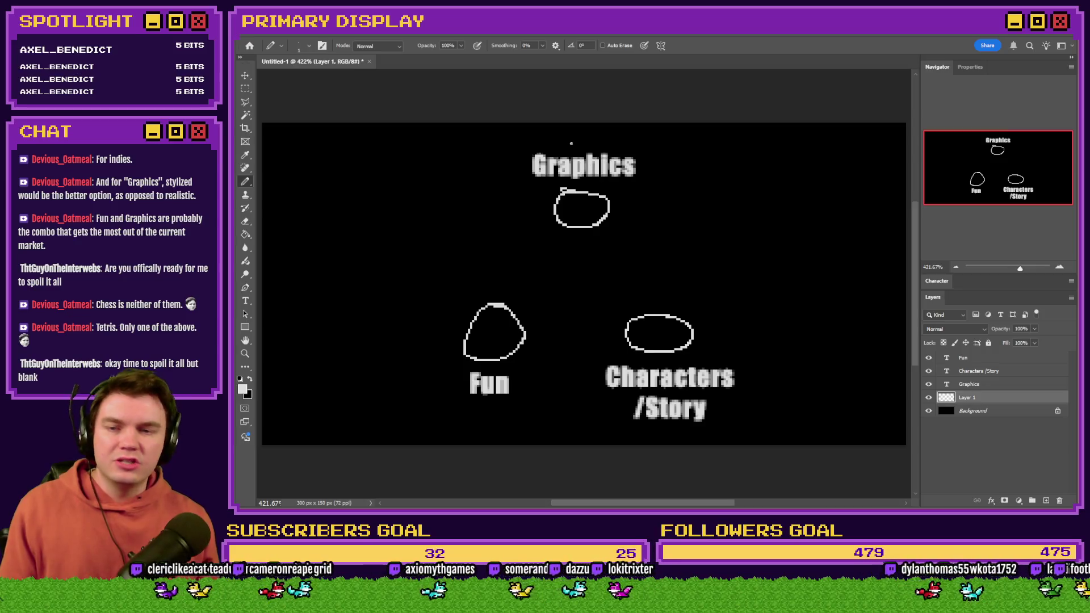
{"action": "mouse_move", "coordinate": [579, 130]}
{"action": "left_mouse_down"}
{"action": "mouse_move", "coordinate": [416, 328]}
{"action": "mouse_move", "coordinate": [525, 435]}
{"action": "mouse_move", "coordinate": [772, 415]}
{"action": "mouse_move", "coordinate": [701, 233]}
{"action": "mouse_move", "coordinate": [605, 143]}
{"action": "mouse_move", "coordinate": [573, 131]}
{"action": "left_mouse_up"}
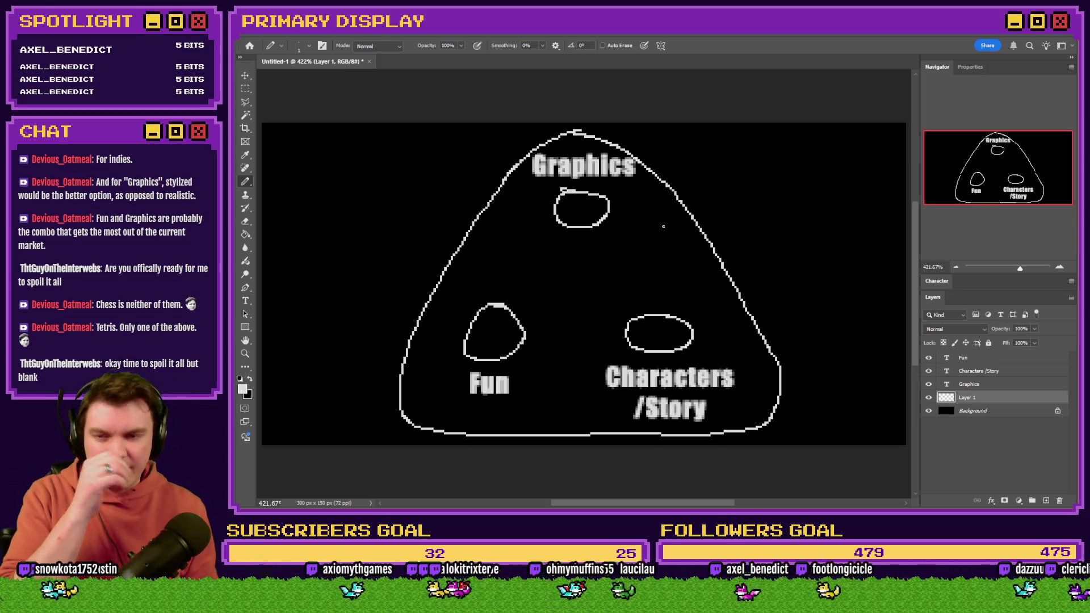
{"action": "key", "text": "ctrl+z"}
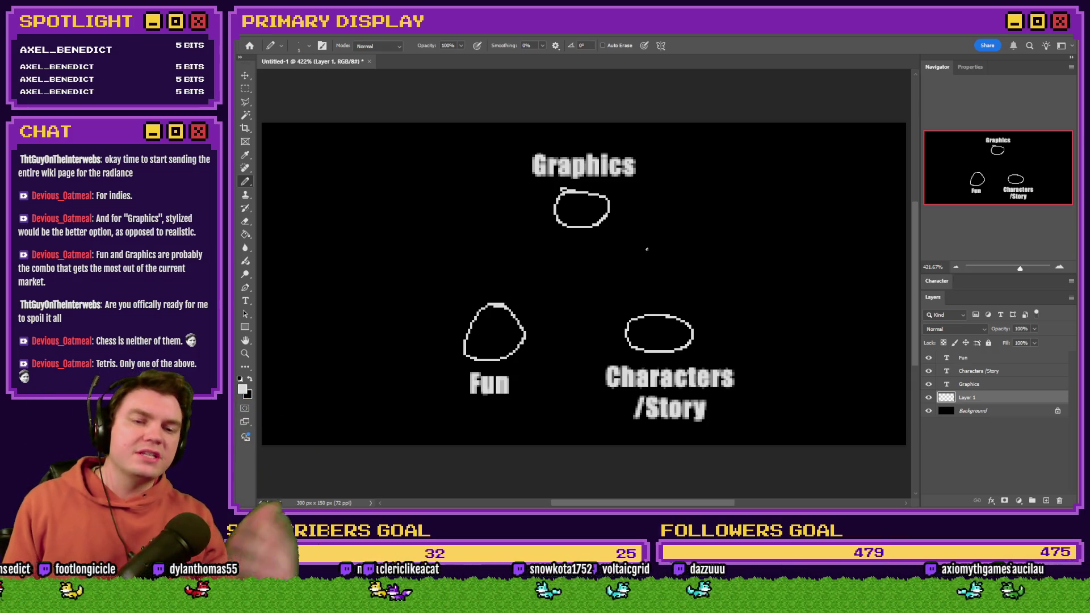
{"action": "key", "text": "alt+Tab"}
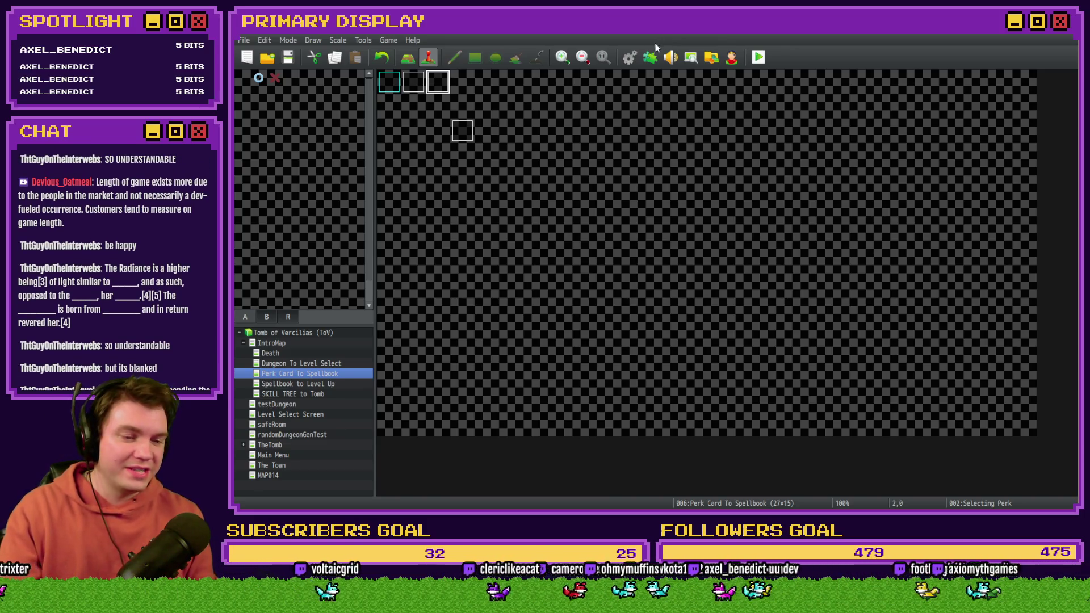
Step: Open the game Database from the Perk Card To Spellbook map editor
{"action": "left_click", "coordinate": [624, 59]}
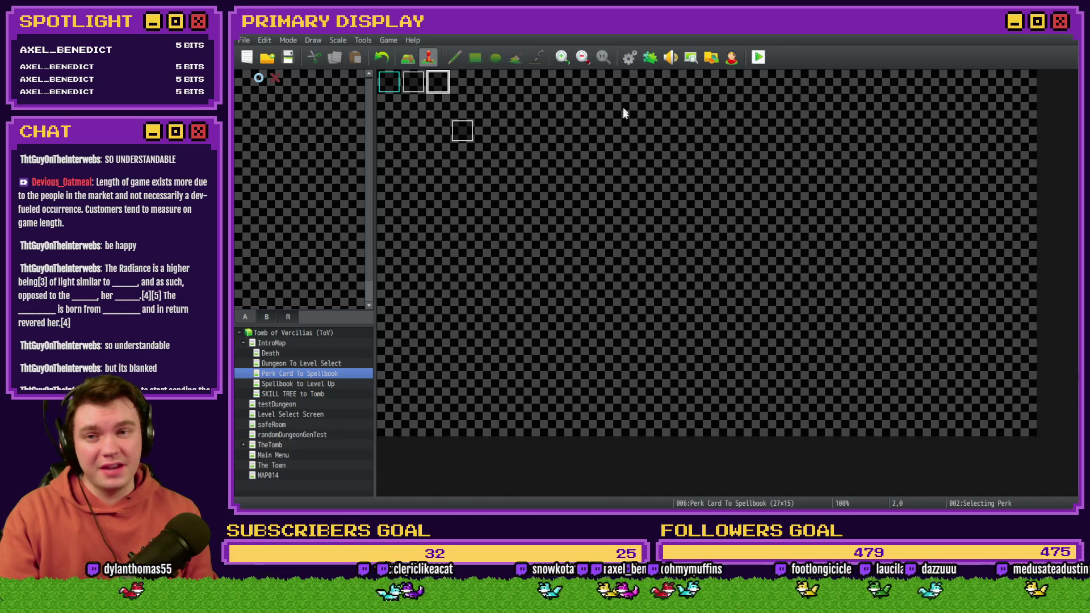
Step: Check the scroll's perk description in the tooltips event, then reselect applyPerkCardStats
{"action": "left_click", "coordinate": [623, 180]}
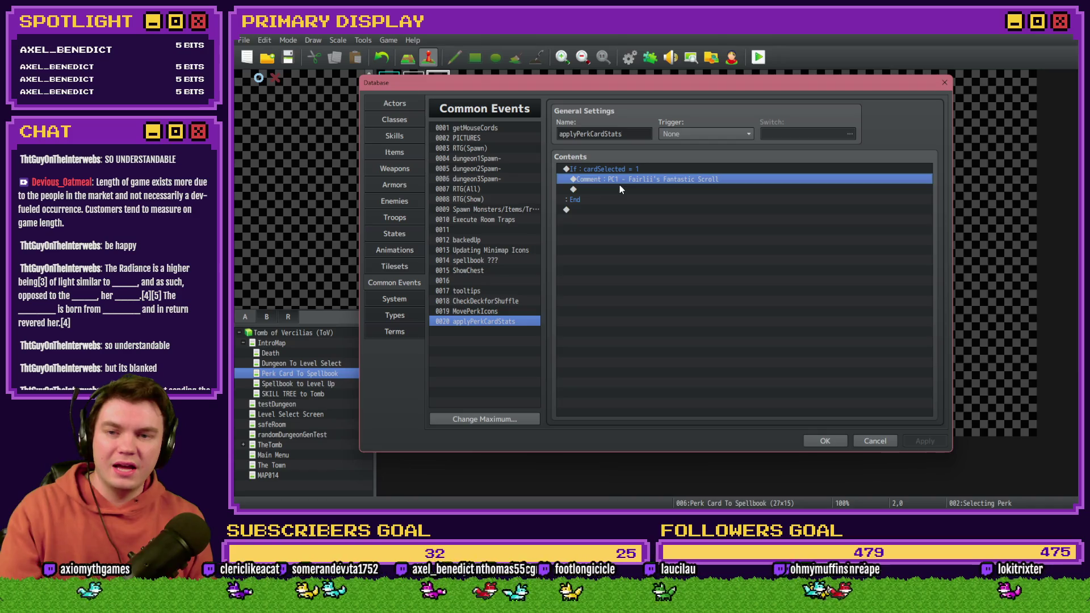
{"action": "left_click", "coordinate": [489, 291]}
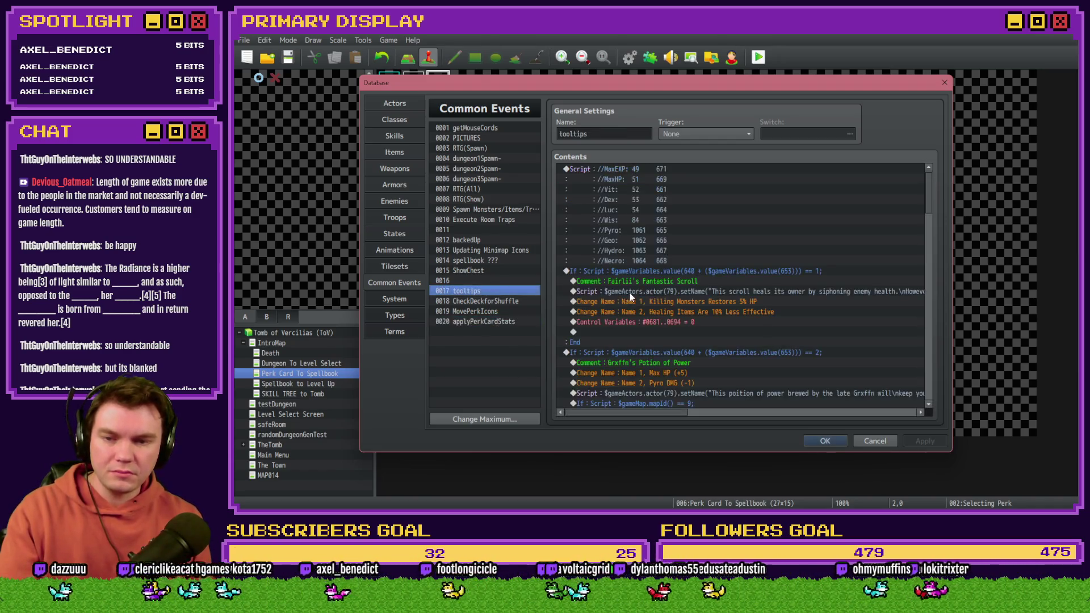
{"action": "left_click", "coordinate": [670, 305]}
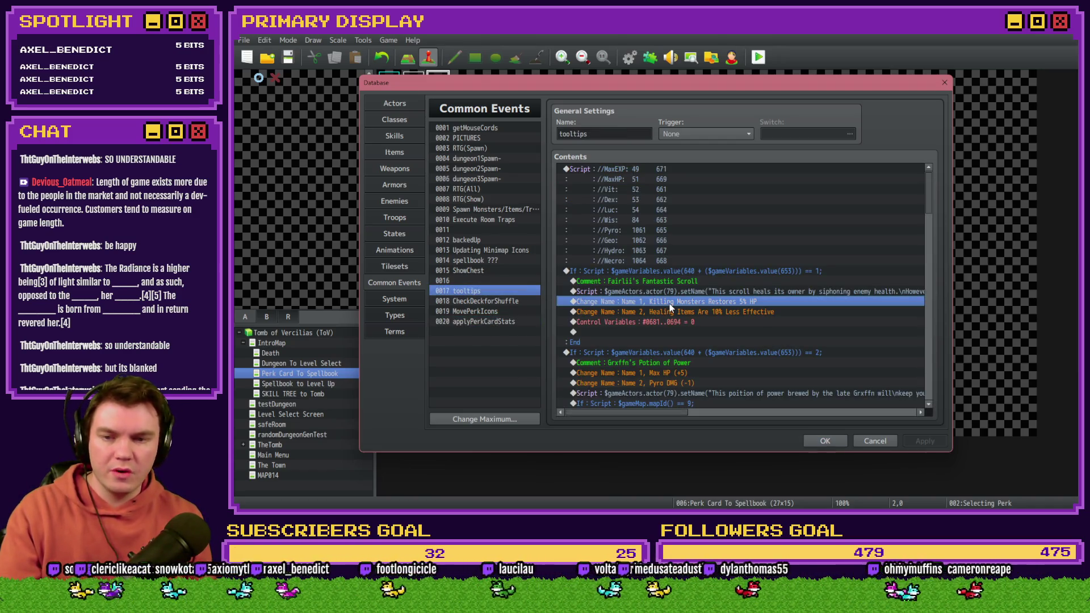
{"action": "left_click", "coordinate": [489, 321]}
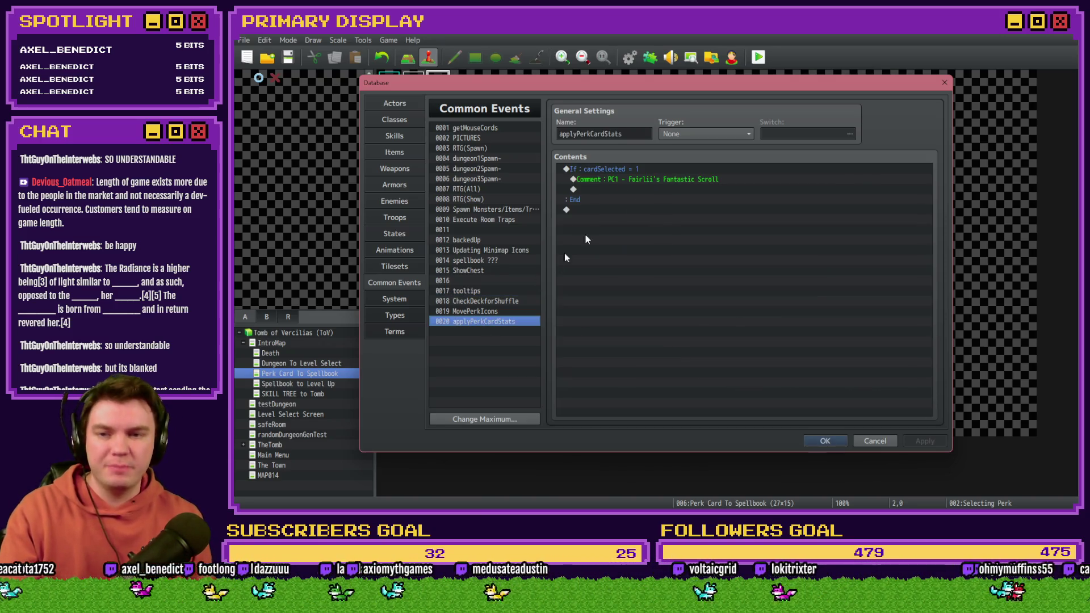
Step: Add a Control Variables line adding 5 to #0662 perk_monsterKillHPRestore and apply it
{"action": "double_click", "coordinate": [640, 189]}
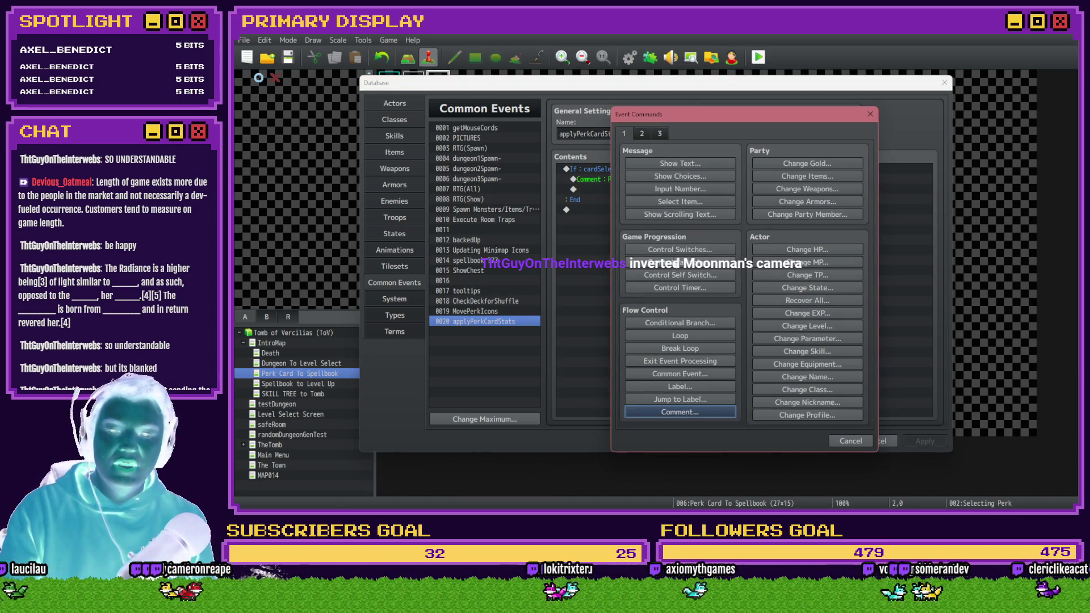
{"action": "left_click", "coordinate": [678, 261]}
{"action": "double_click", "coordinate": [737, 296]}
{"action": "type", "text": "5"}
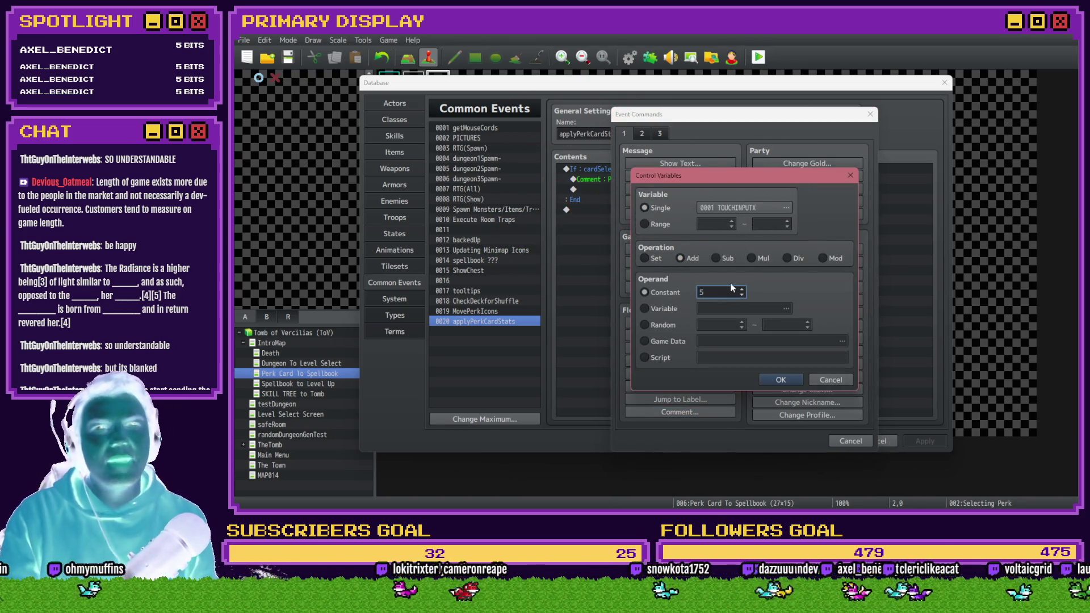
{"action": "left_click", "coordinate": [732, 206]}
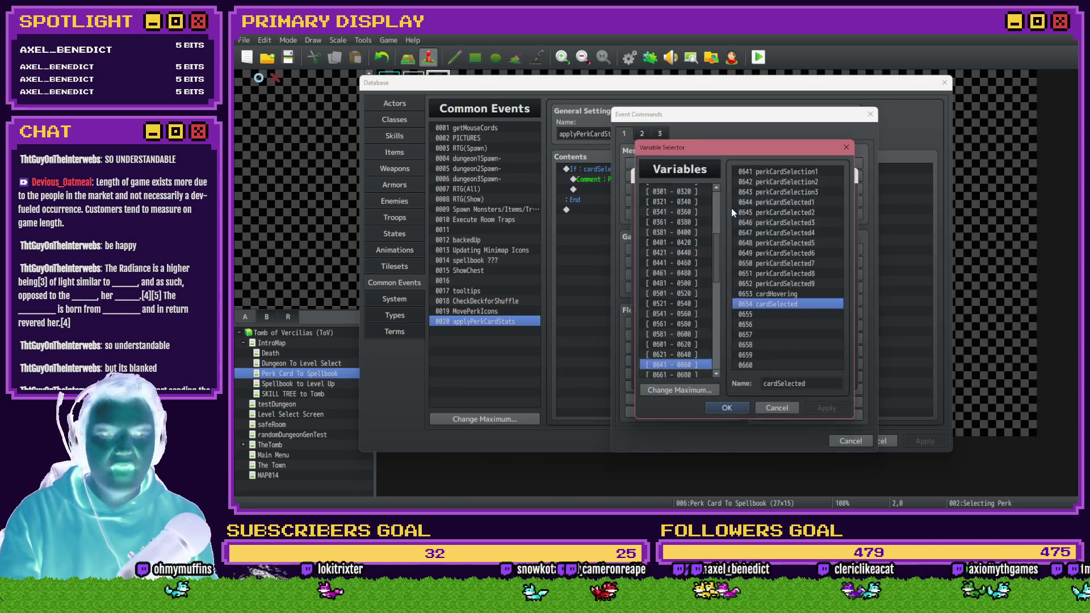
{"action": "left_click", "coordinate": [687, 375]}
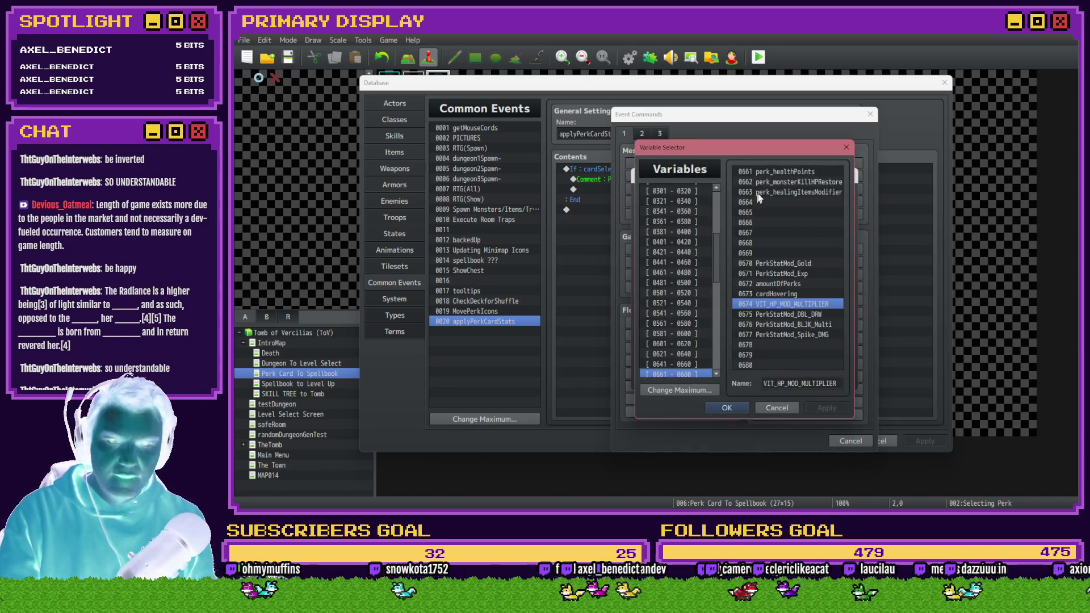
{"action": "left_click", "coordinate": [768, 182]}
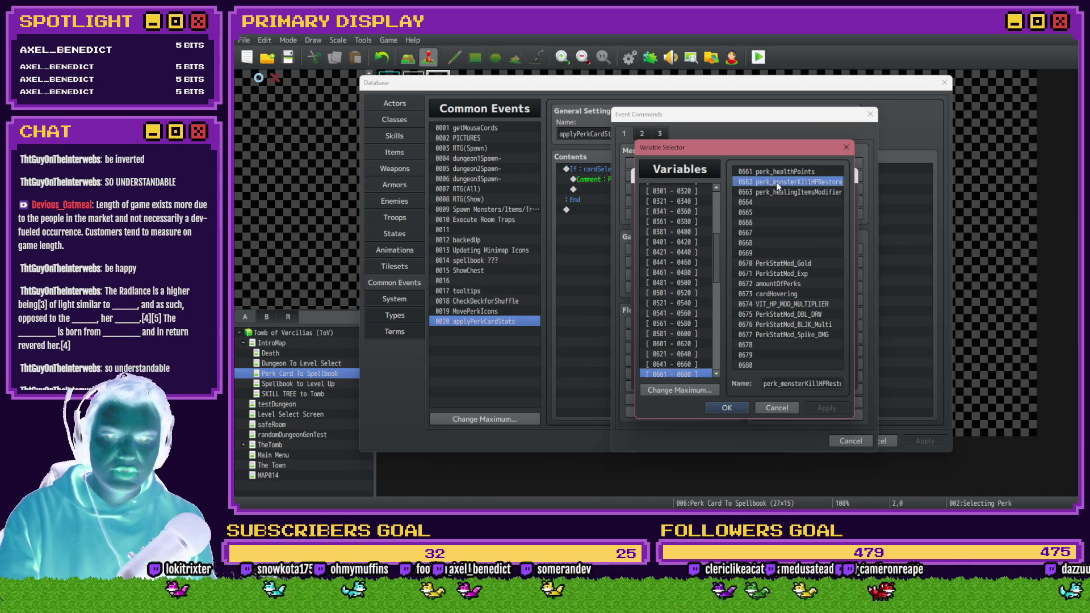
{"action": "left_click_drag", "start_coordinate": [840, 384], "coordinate": [871, 384]}
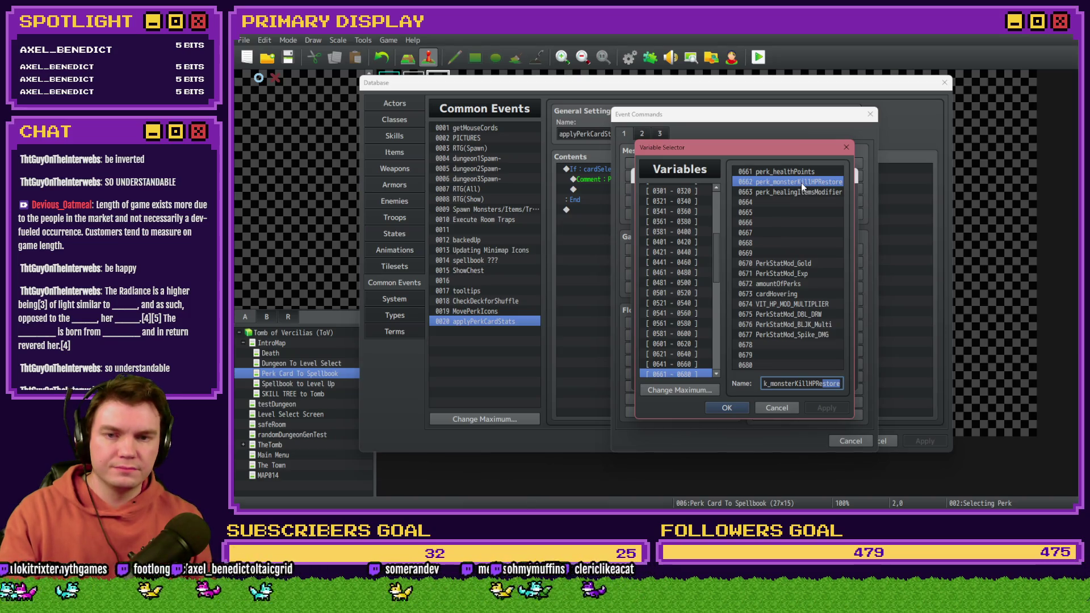
{"action": "double_click", "coordinate": [801, 183]}
{"action": "left_click", "coordinate": [767, 381]}
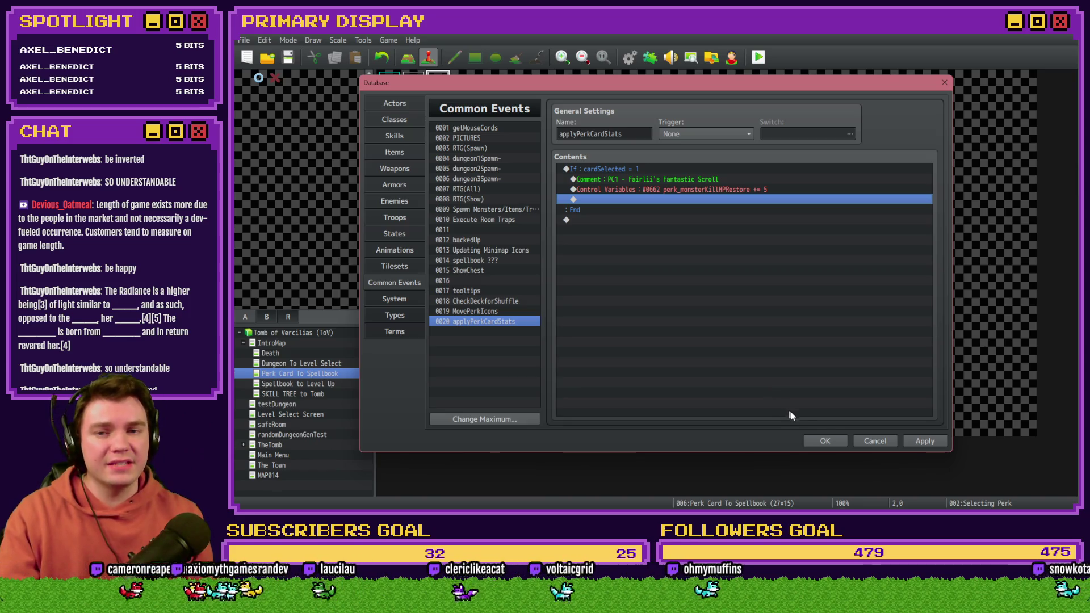
{"action": "left_click", "coordinate": [925, 441]}
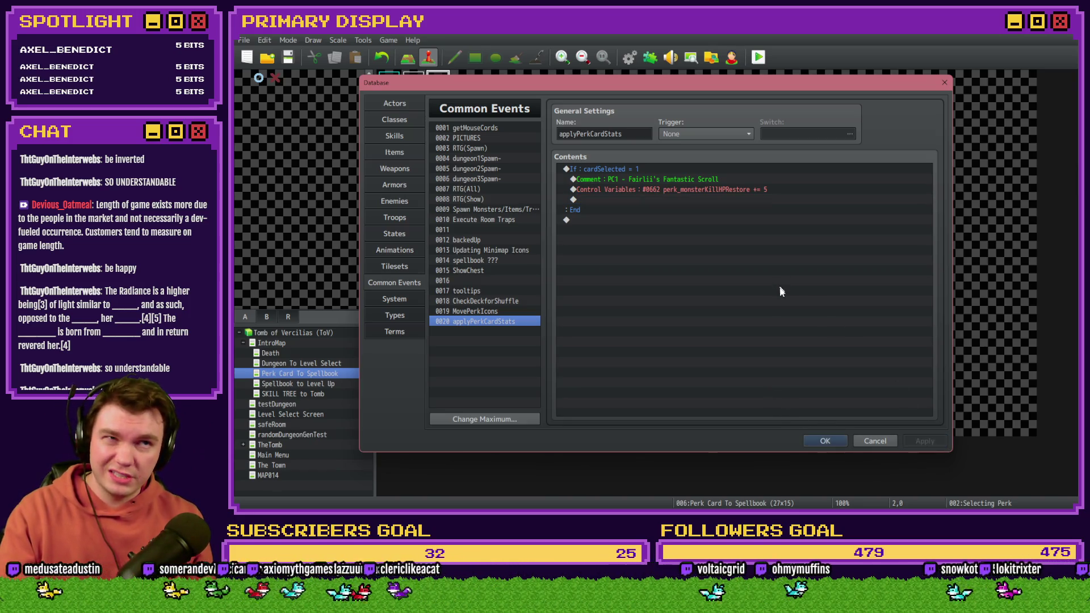
{"action": "left_click", "coordinate": [727, 188]}
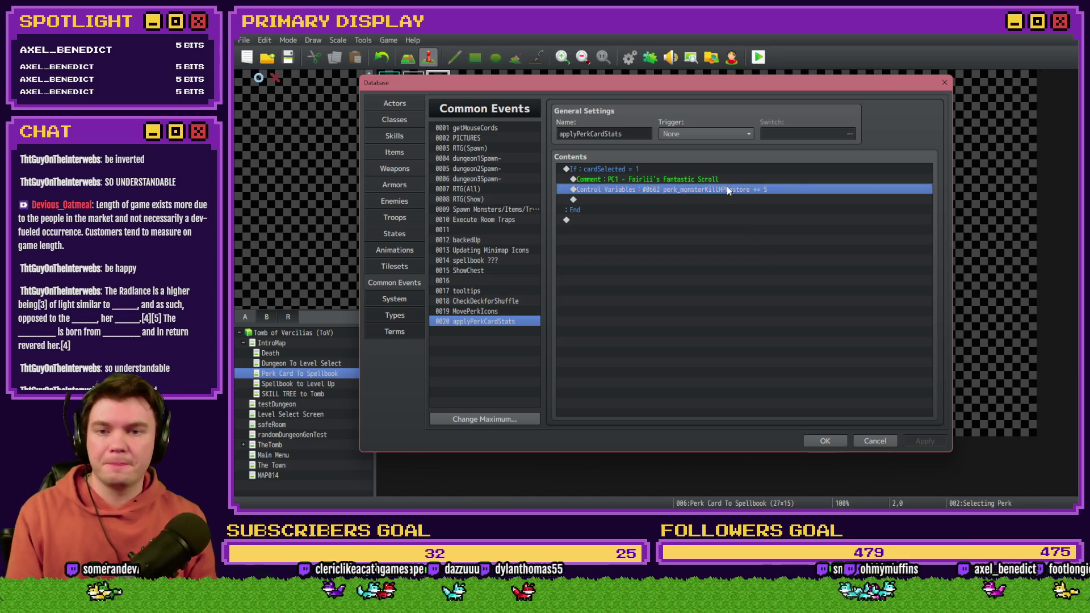
Step: Duplicate that line to subtract 10 from #0663 perk_healingItemsModifier, then confirm the Database with OK
{"action": "key", "text": "ctrl+c"}
{"action": "key", "text": "ctrl+v"}
{"action": "double_click", "coordinate": [727, 193]}
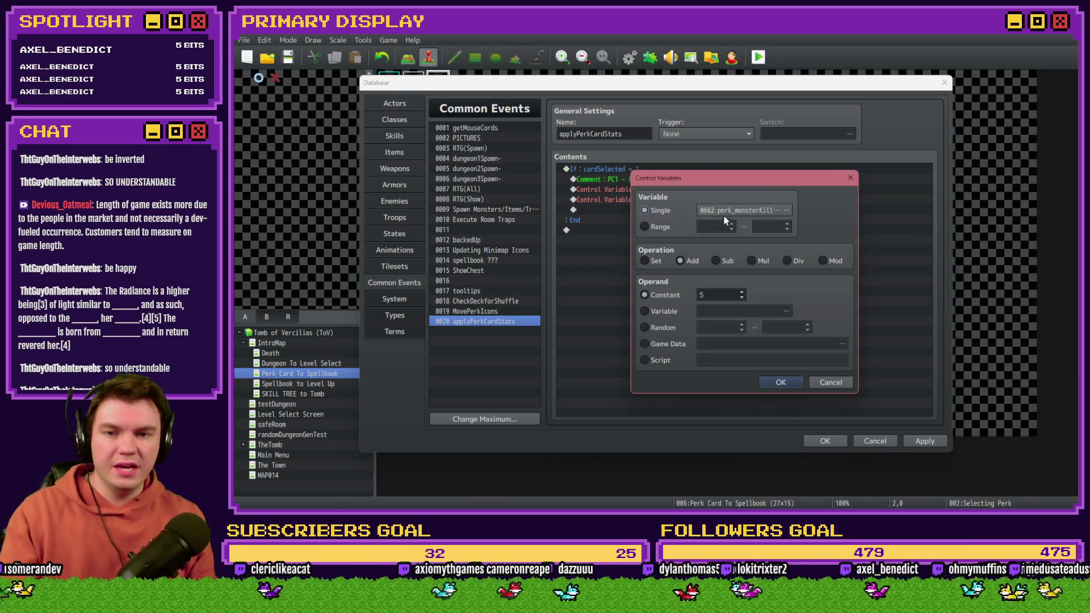
{"action": "left_click", "coordinate": [726, 210]}
{"action": "double_click", "coordinate": [804, 194]}
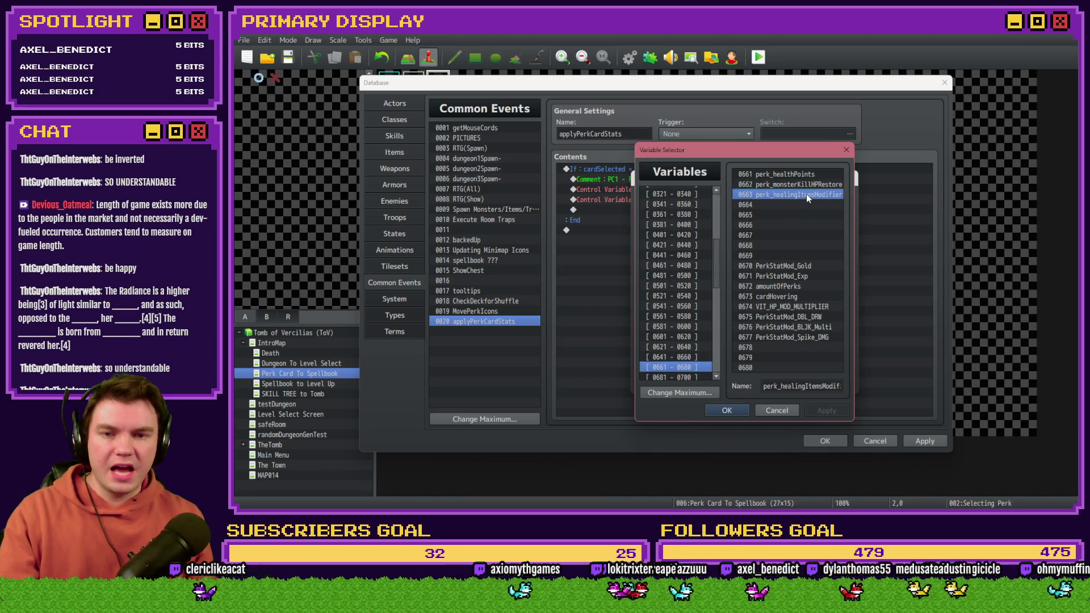
{"action": "left_click", "coordinate": [714, 263]}
{"action": "double_click", "coordinate": [718, 294]}
{"action": "type", "text": "10"}
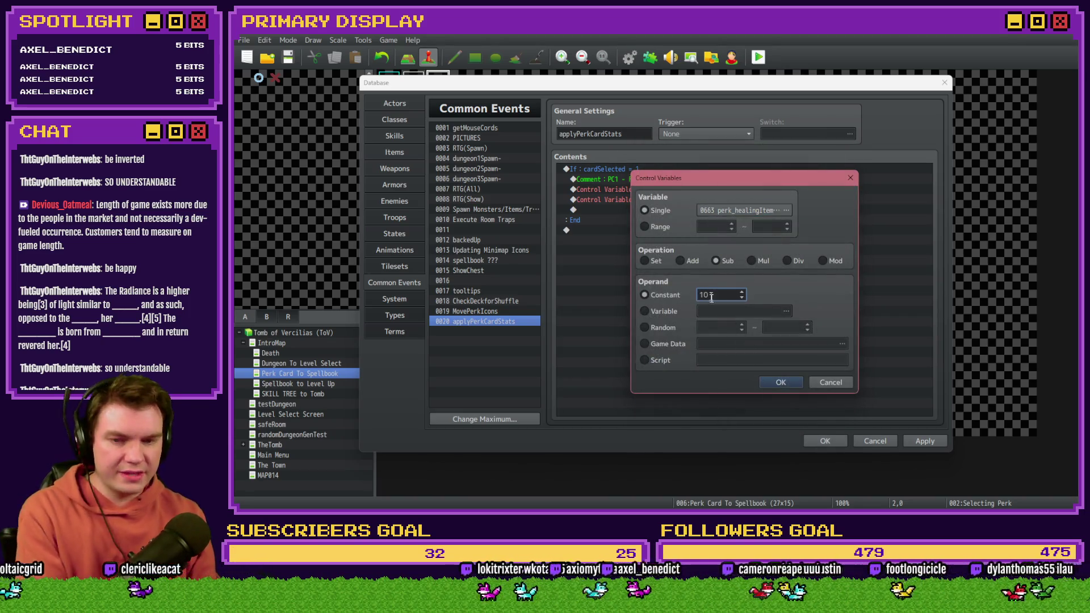
{"action": "left_click", "coordinate": [783, 383]}
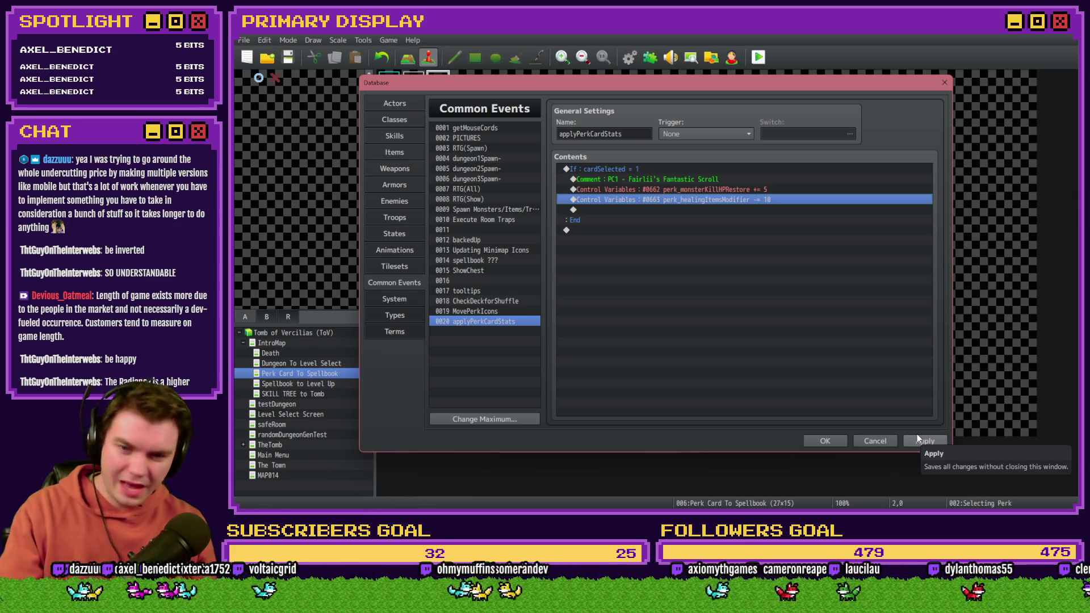
{"action": "left_click", "coordinate": [834, 441]}
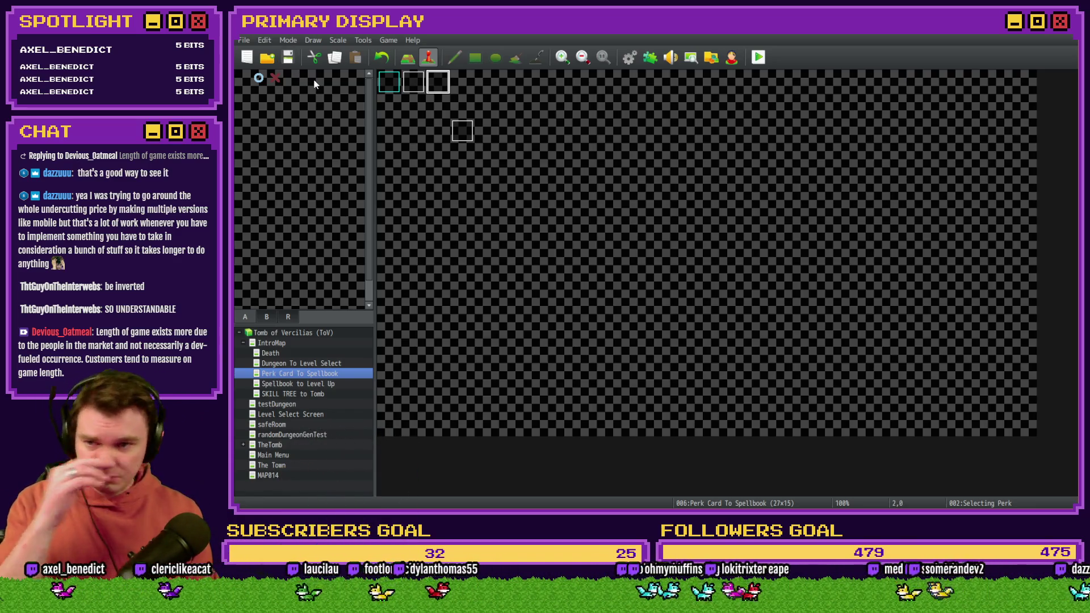
Step: Switch to TheTomb map and open the Draw And Attack event at tile 25,14
{"action": "left_click", "coordinate": [438, 103]}
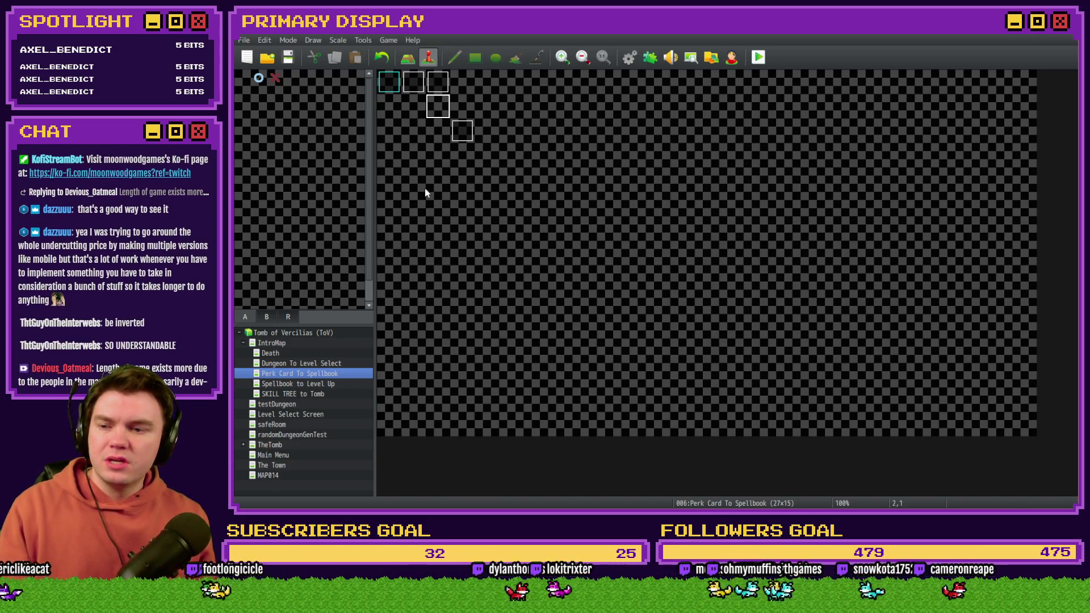
{"action": "left_click", "coordinate": [292, 445]}
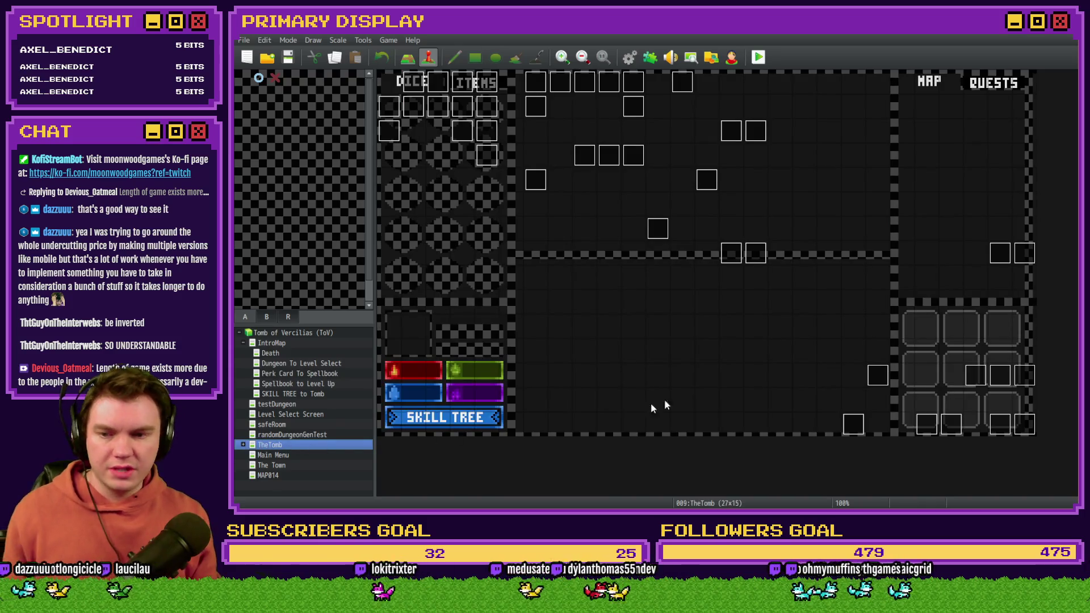
{"action": "double_click", "coordinate": [991, 428]}
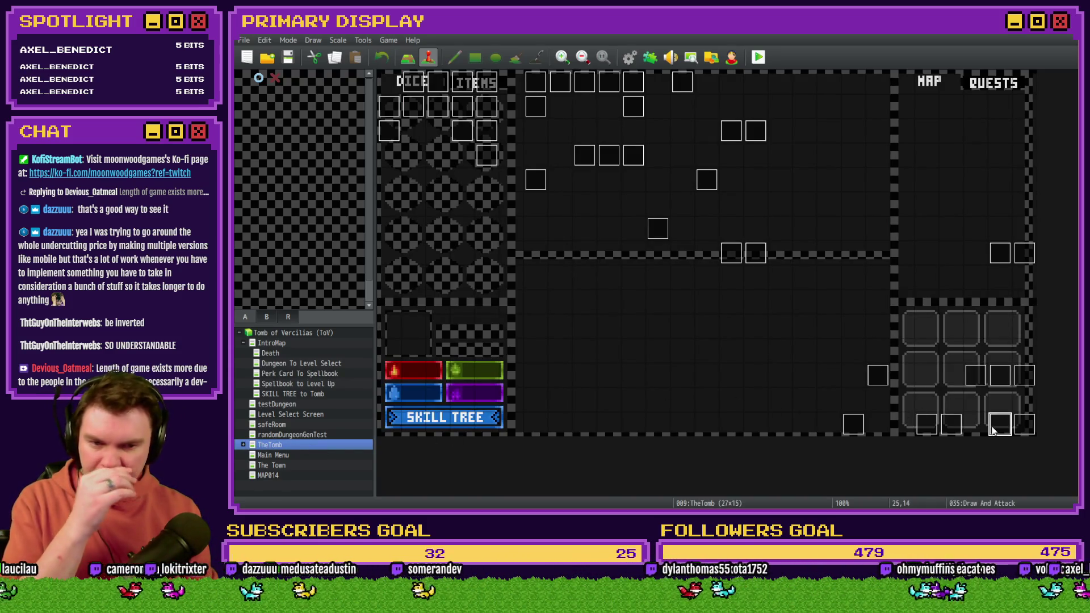
Step: Show page 10 of Draw And Attack and select the randomNumber1 perk card healing loop
{"action": "left_click", "coordinate": [568, 130]}
{"action": "scroll", "coordinate": [677, 302], "scroll_direction": "down", "scroll_amount": 10}
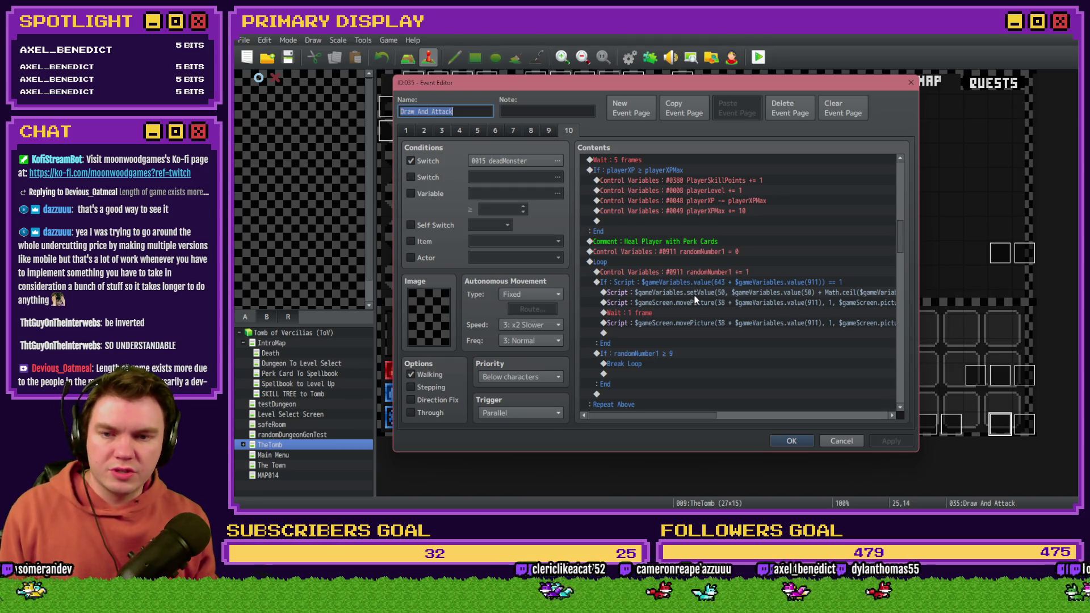
{"action": "left_click", "coordinate": [682, 251]}
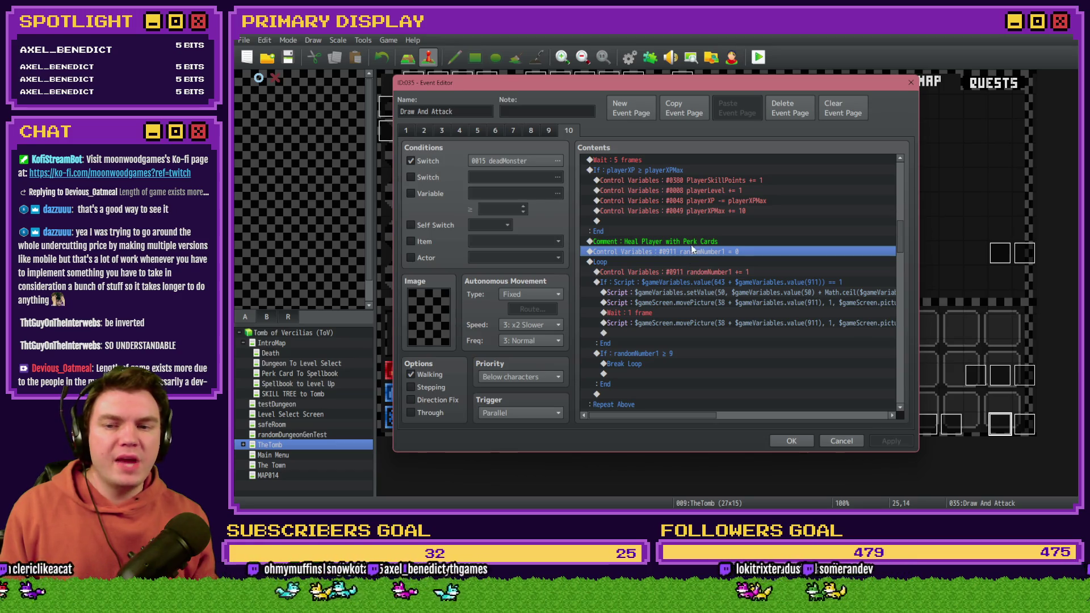
{"action": "left_click", "coordinate": [691, 259]}
{"action": "left_click", "coordinate": [693, 243]}
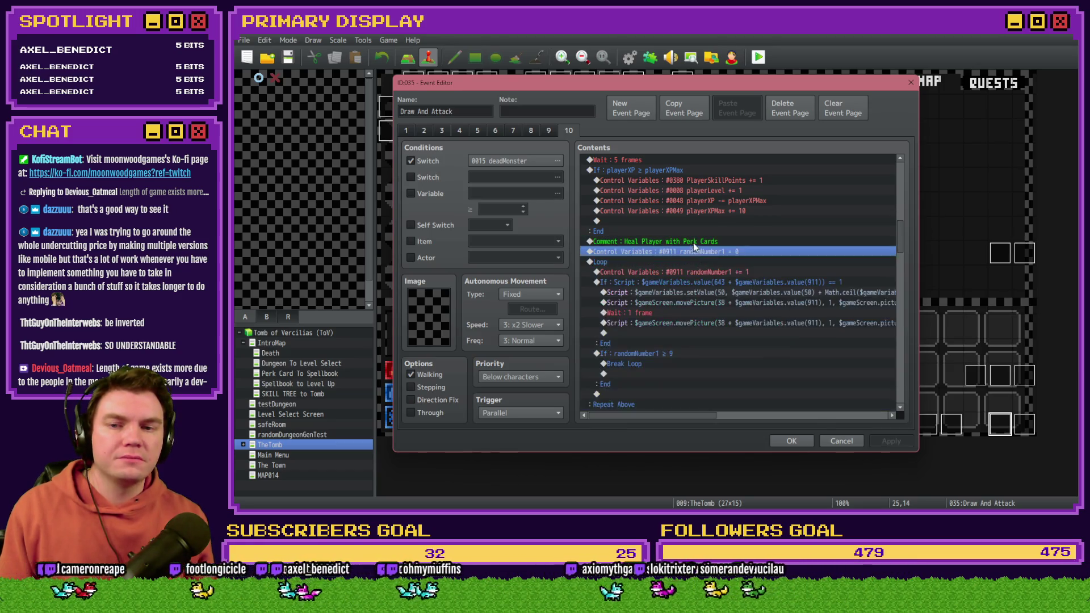
{"action": "left_click", "coordinate": [690, 255]}
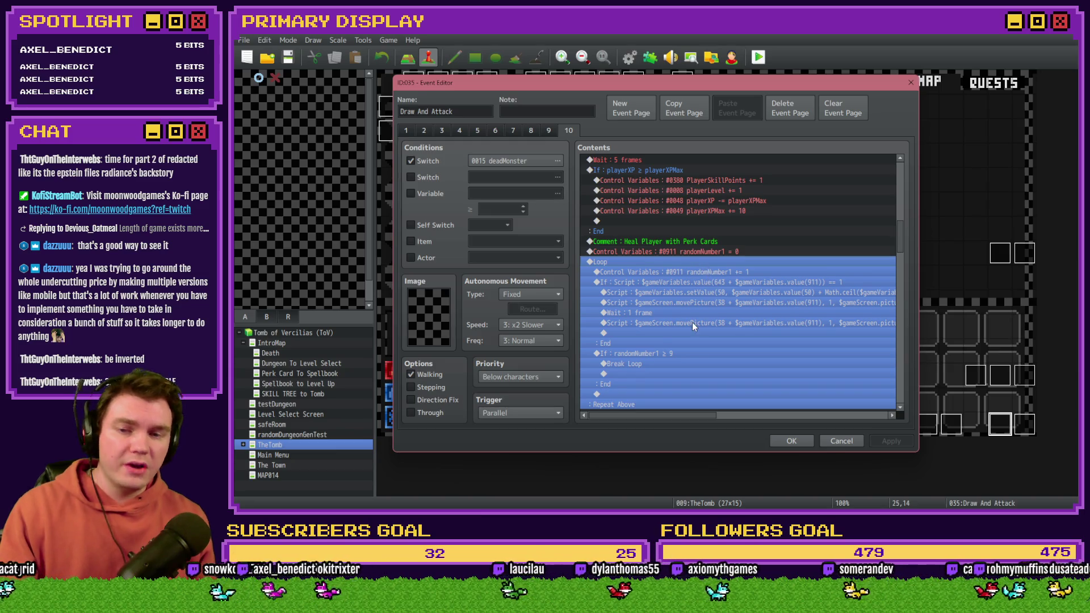
{"action": "scroll", "coordinate": [693, 322], "scroll_direction": "down", "scroll_amount": 1}
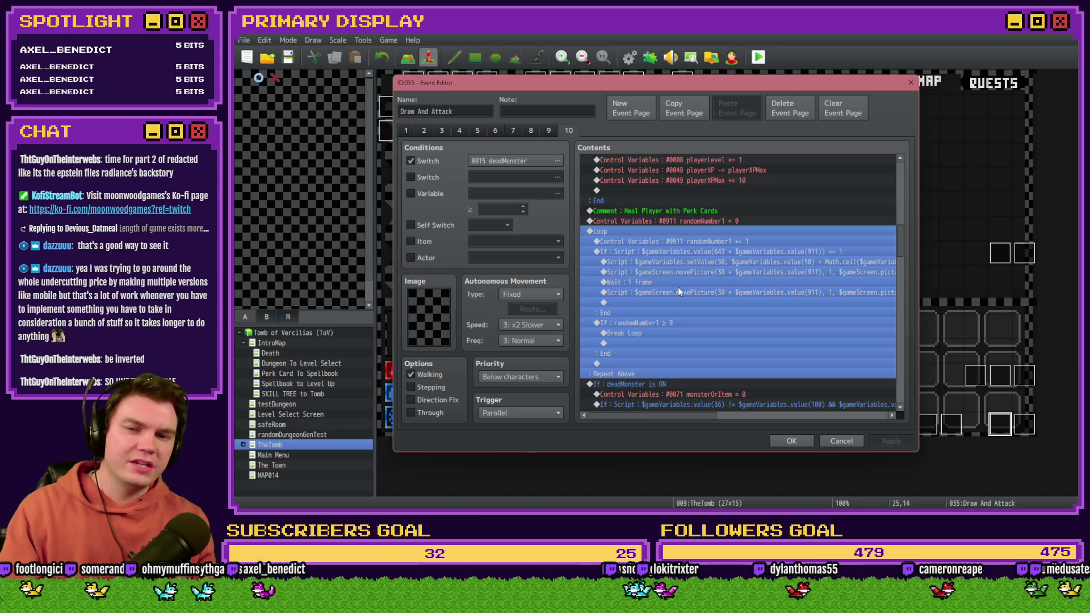
Step: Move the setValue healing script above the Loop, delete the Loop, and open the script
{"action": "left_click", "coordinate": [678, 291]}
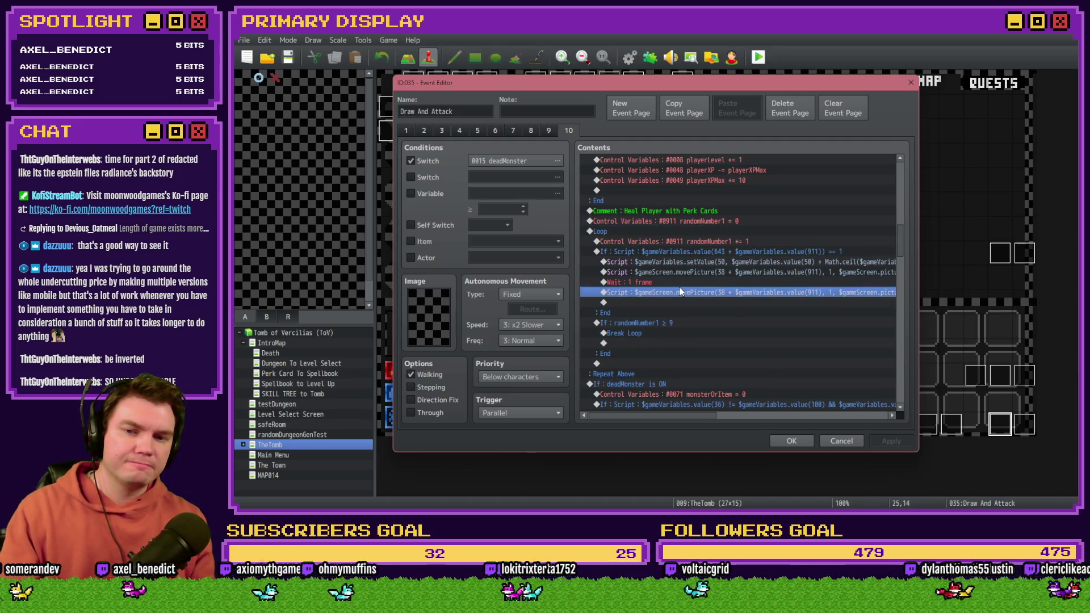
{"action": "left_click", "coordinate": [699, 263]}
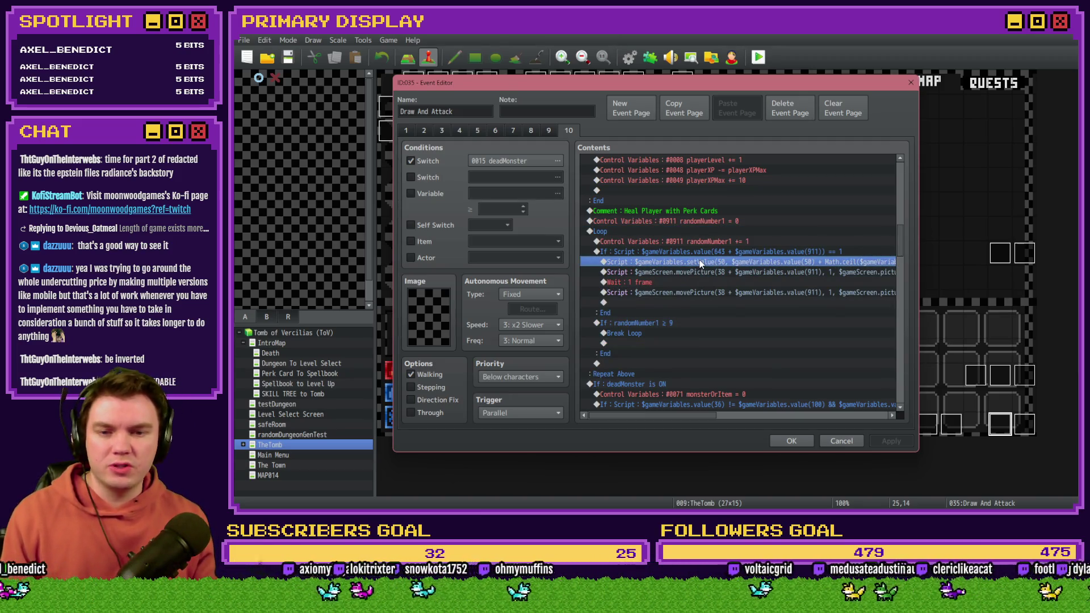
{"action": "key", "text": "Delete"}
{"action": "left_click", "coordinate": [618, 233]}
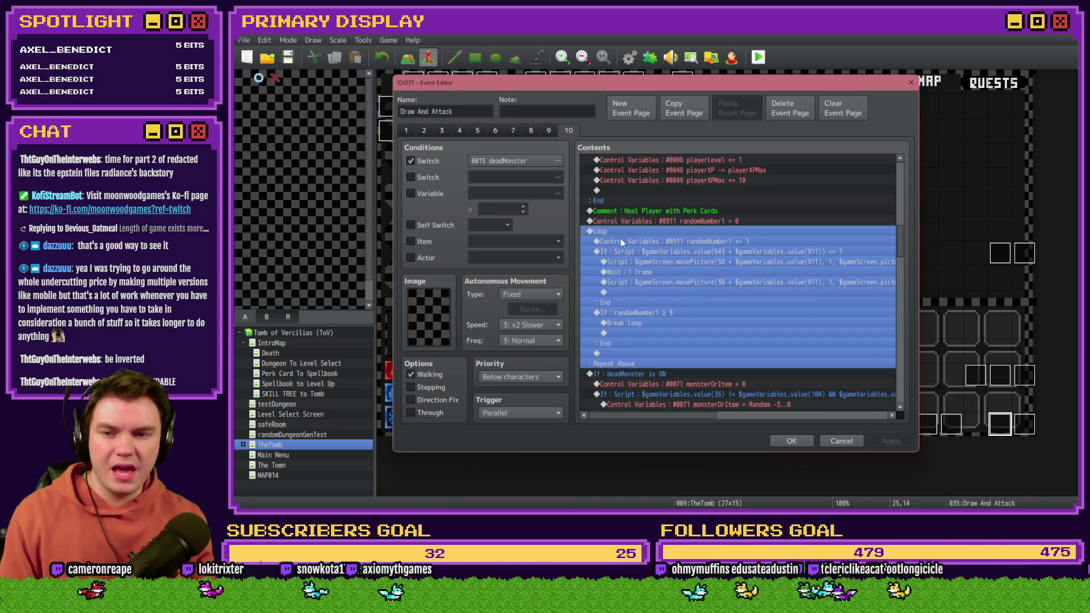
{"action": "key", "text": "ctrl+v"}
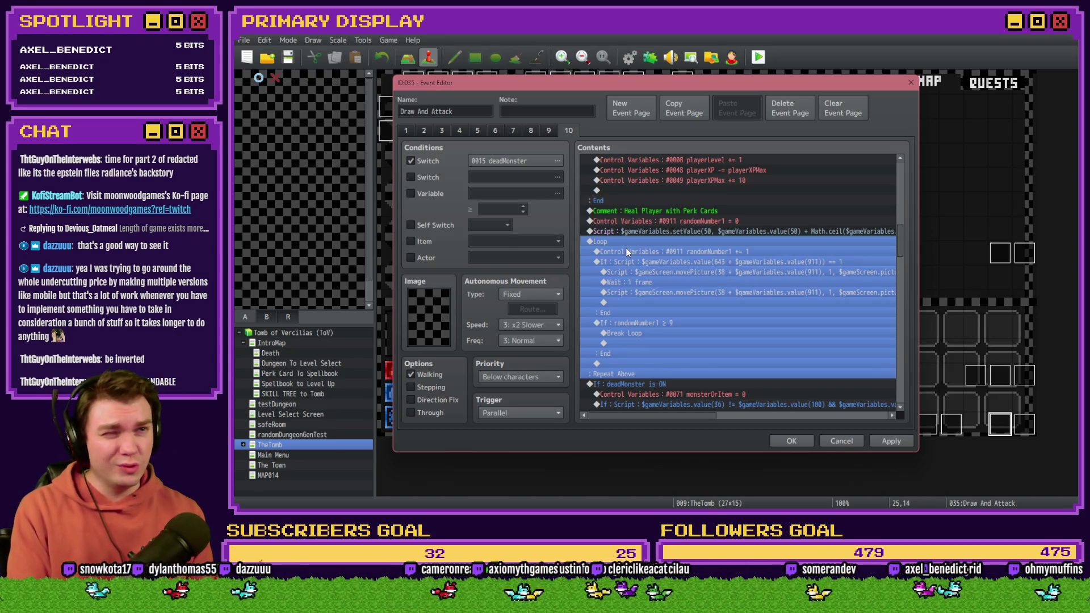
{"action": "key", "text": "Delete"}
{"action": "left_click", "coordinate": [669, 233]}
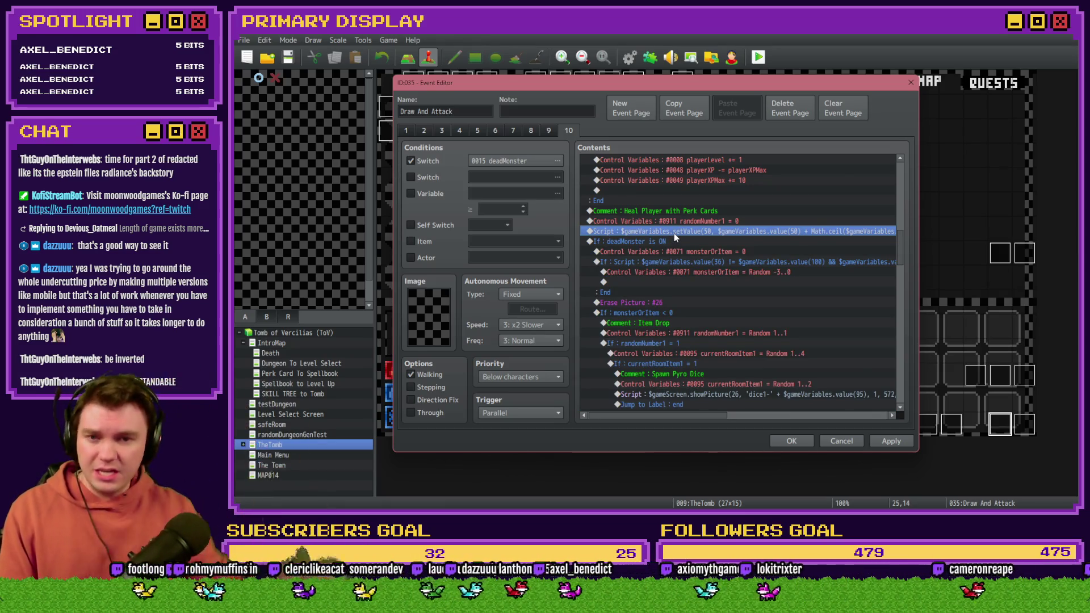
{"action": "double_click", "coordinate": [675, 233]}
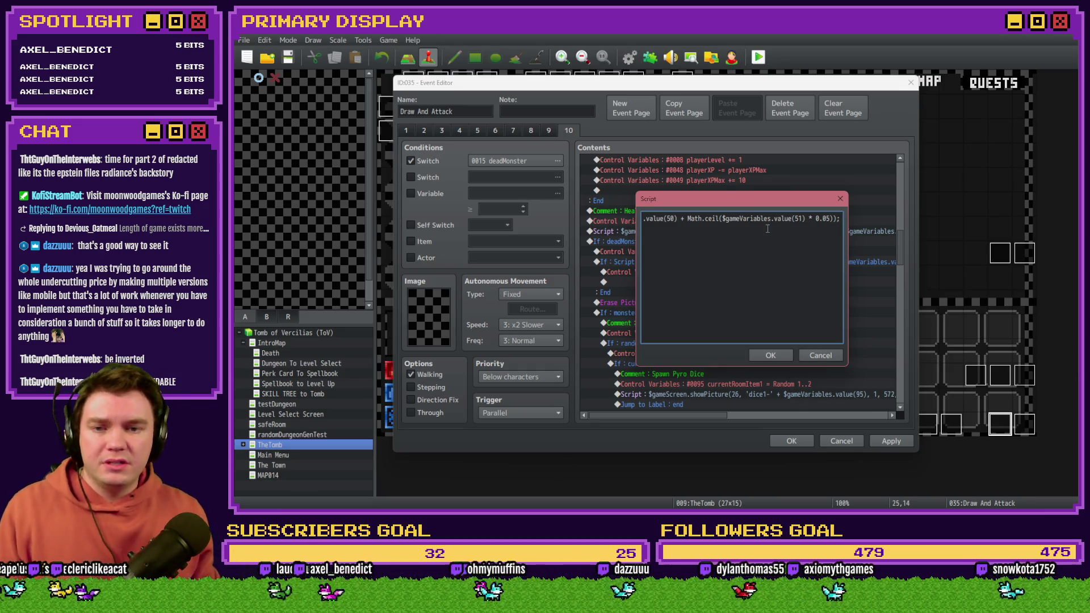
Step: Replace the 0.05 factor with a $gameVariables.value(673) reference and confirm the script
{"action": "left_click_drag", "start_coordinate": [815, 219], "coordinate": [827, 221]}
{"action": "left_click", "coordinate": [816, 222]}
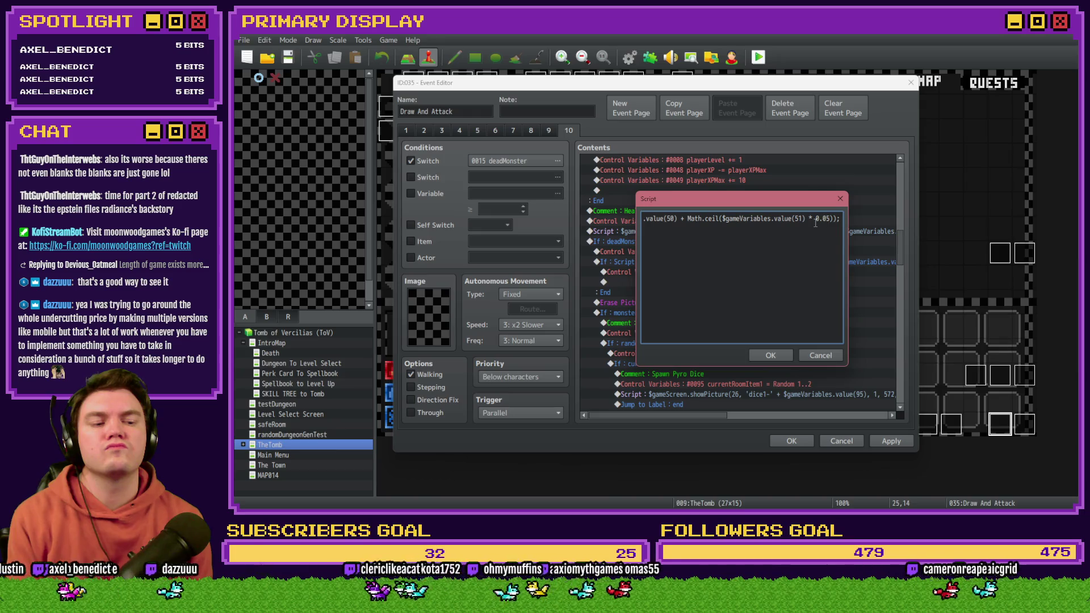
{"action": "key", "text": "alt+Tab"}
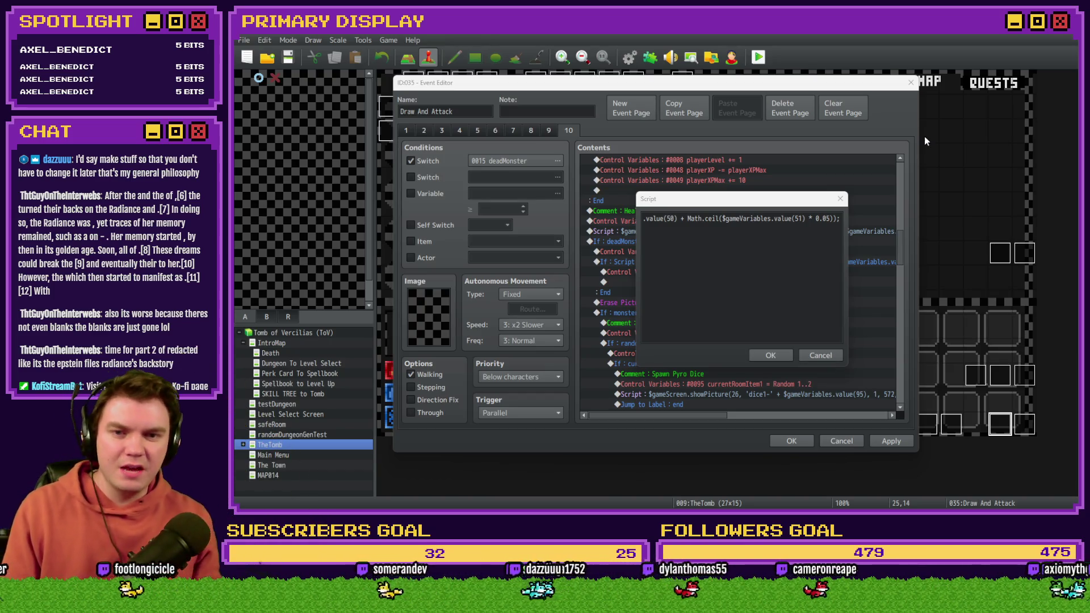
{"action": "left_click", "coordinate": [798, 217]}
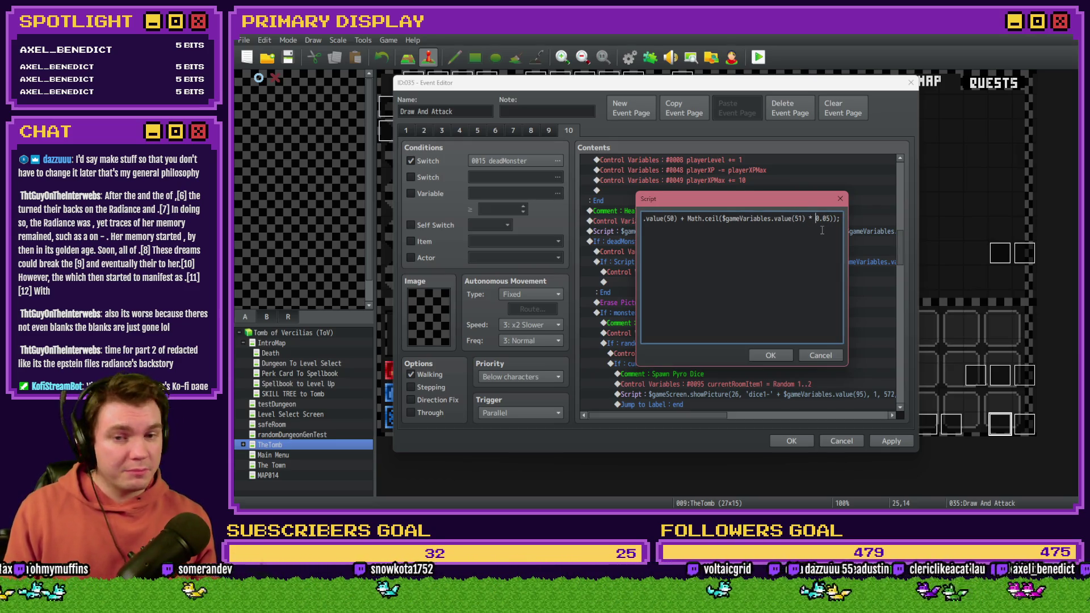
{"action": "type", "text": "(51) * "}
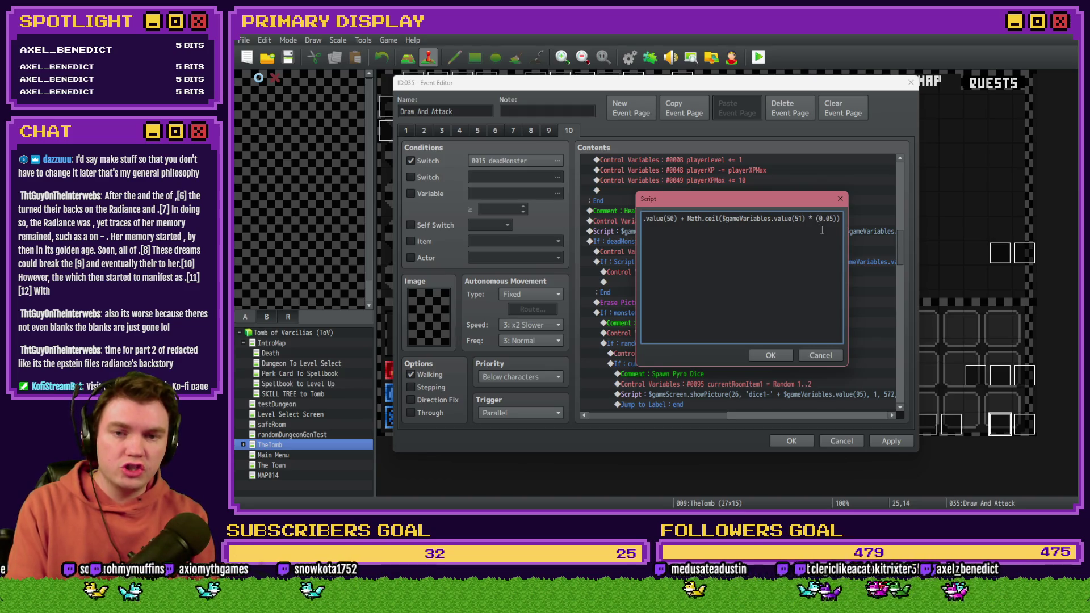
{"action": "type", "text": "("}
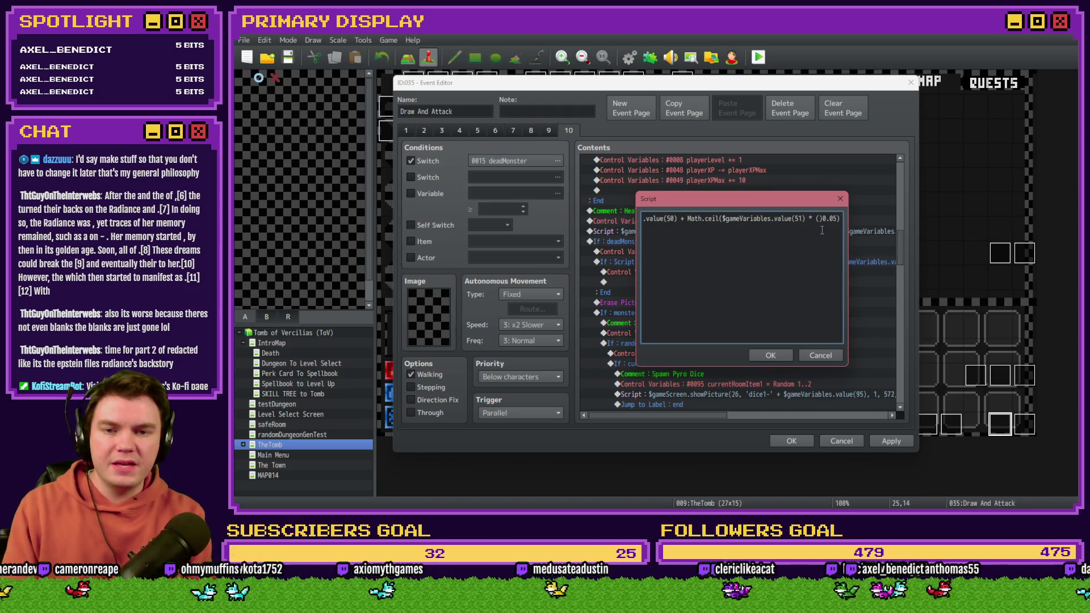
{"action": "type", "text": "$gameV"}
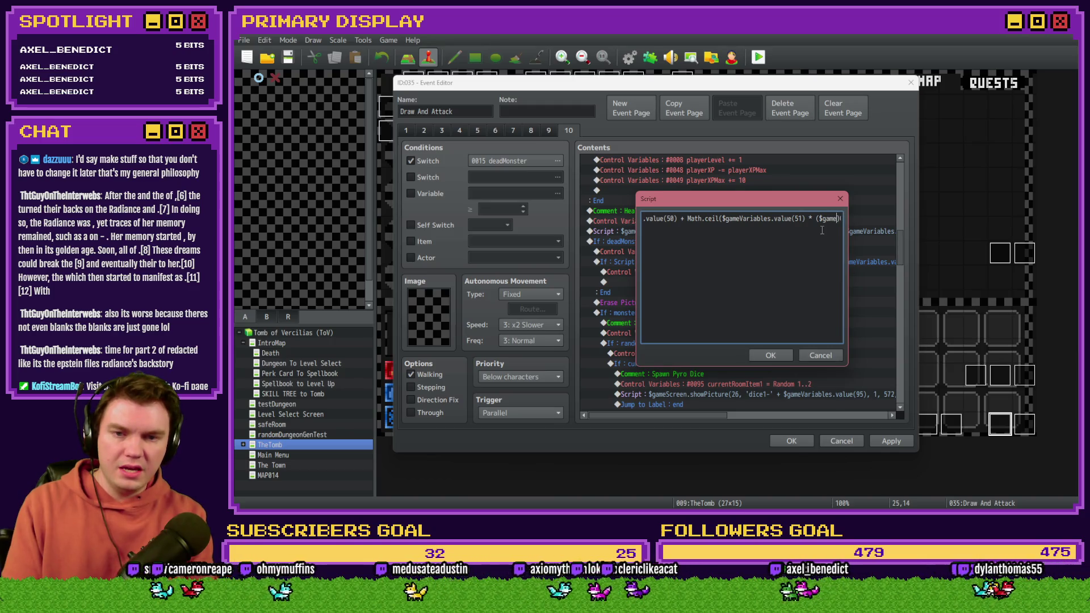
{"action": "type", "text": "ariables"}
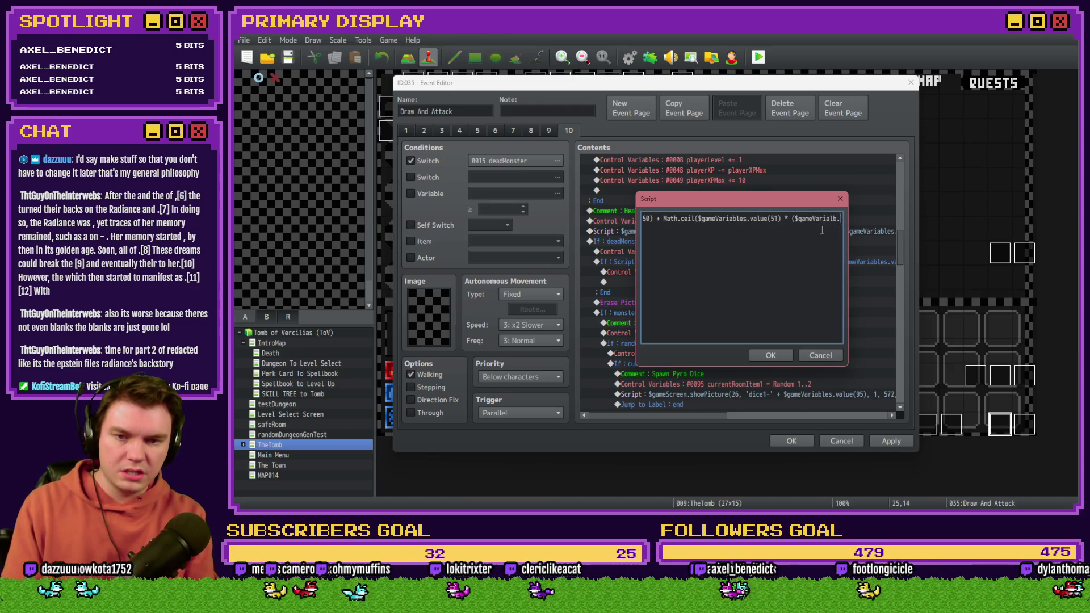
{"action": "key", "text": "BackSpace"}
{"action": "key", "text": "BackSpace"}
{"action": "key", "text": "BackSpace"}
{"action": "type", "text": "bles.value"}
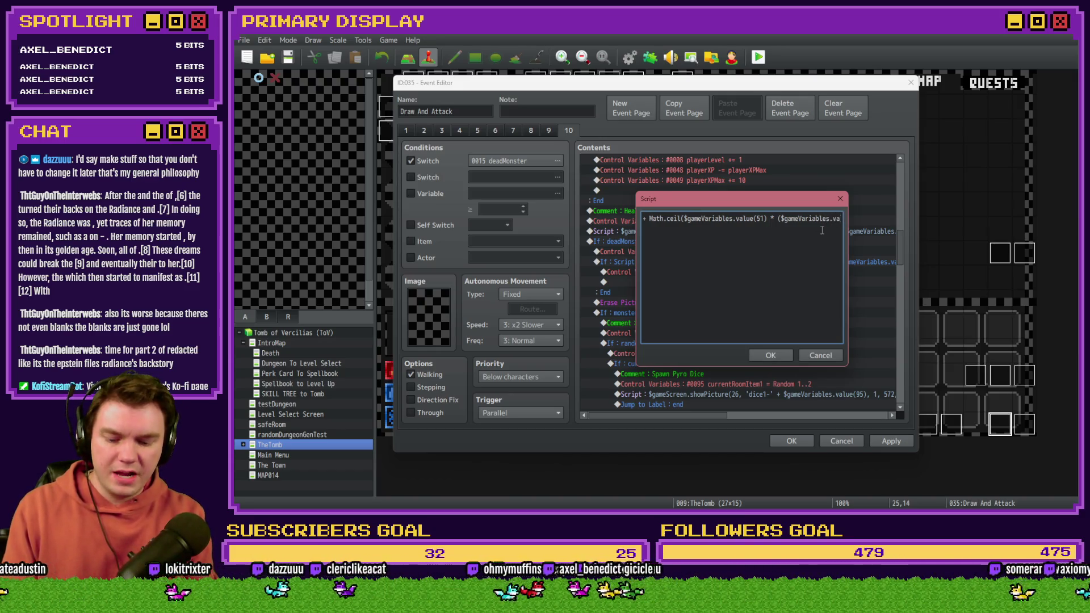
{"action": "type", "text": "()6"}
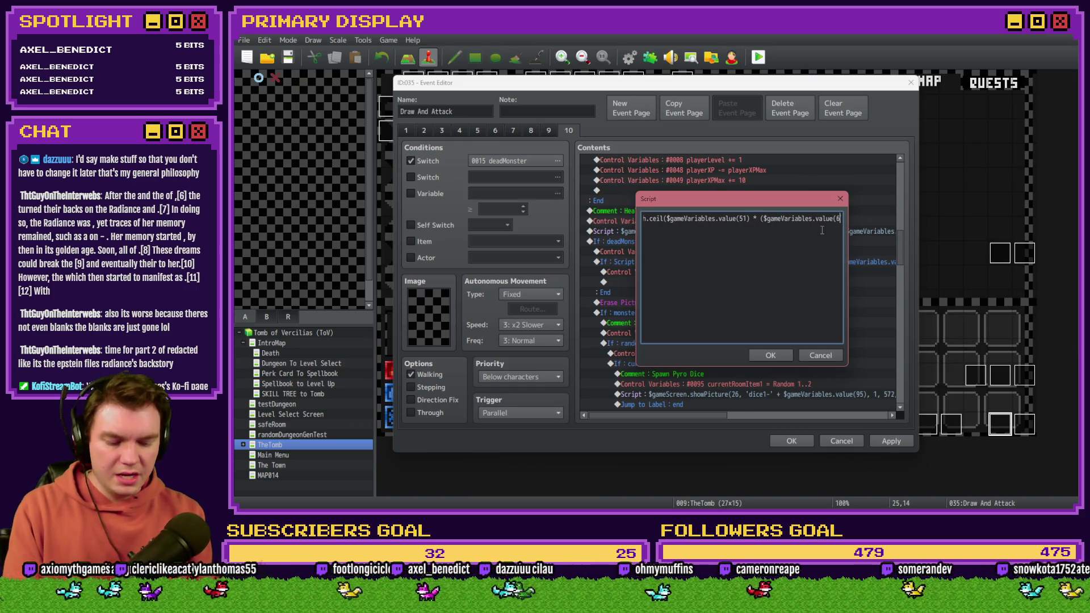
{"action": "type", "text": "73"}
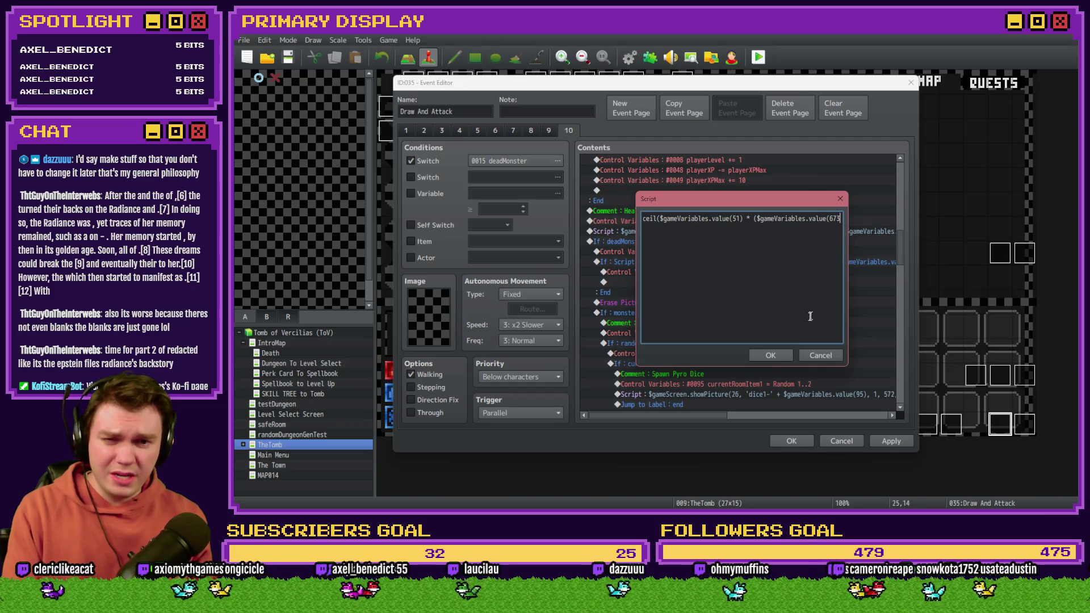
{"action": "left_click", "coordinate": [770, 354]}
Step: Look up perk_monsterKillHPRestore's number in the variable list, comparing neighbouring healing variables
{"action": "left_click", "coordinate": [421, 194]}
{"action": "left_click", "coordinate": [495, 193]}
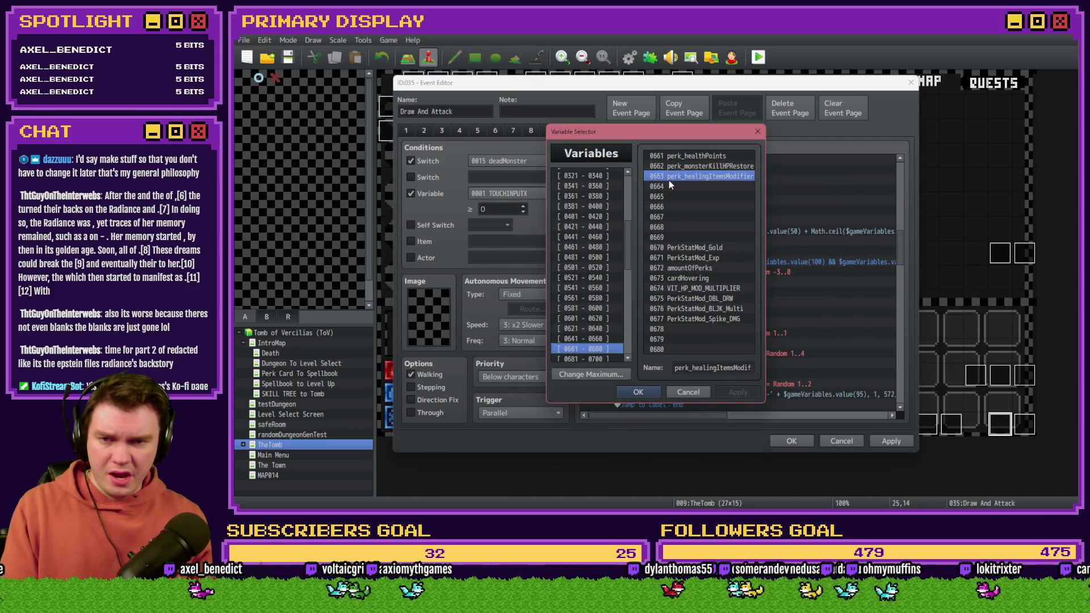
{"action": "left_click", "coordinate": [675, 167]}
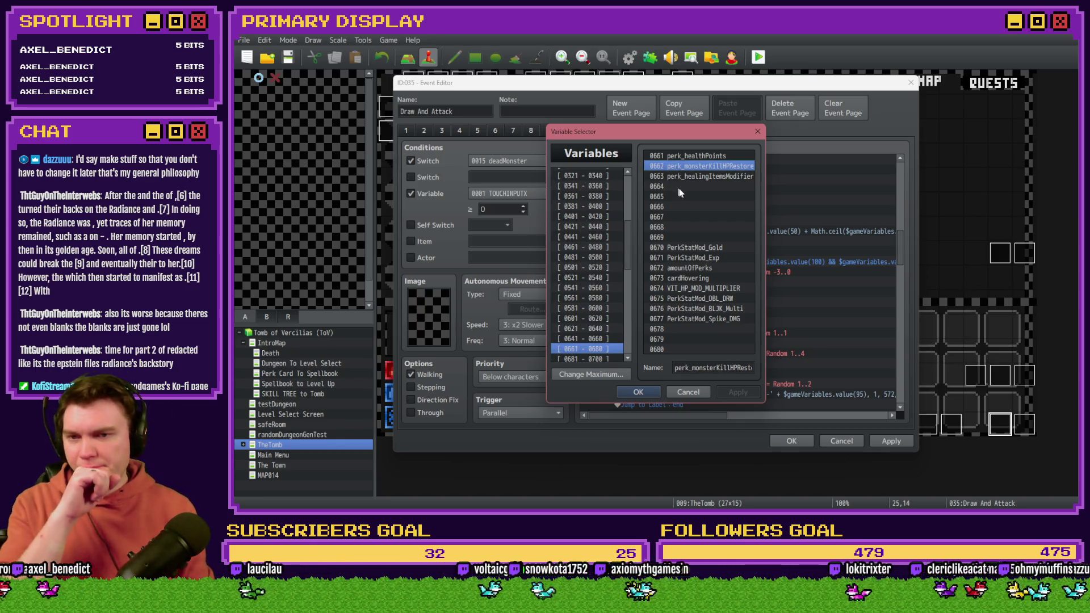
{"action": "left_click", "coordinate": [703, 180]}
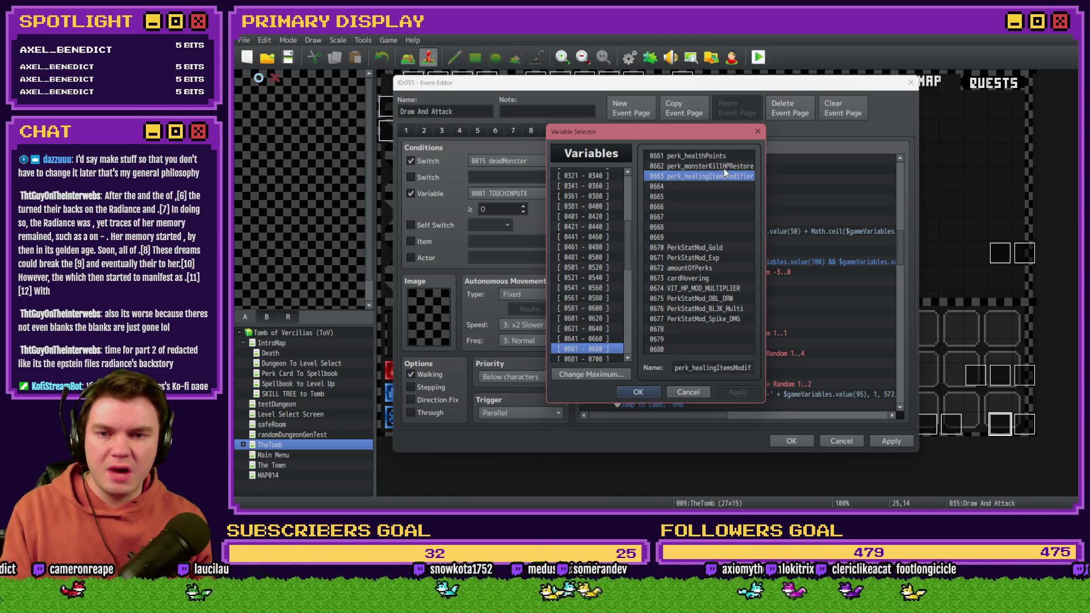
{"action": "left_click", "coordinate": [714, 169]}
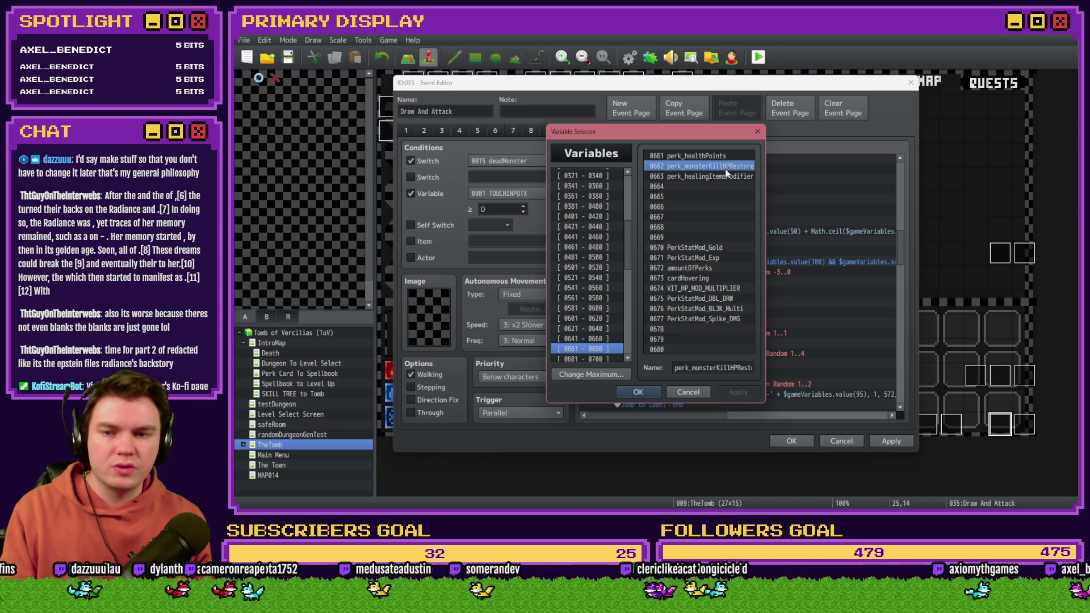
{"action": "key", "text": "Escape"}
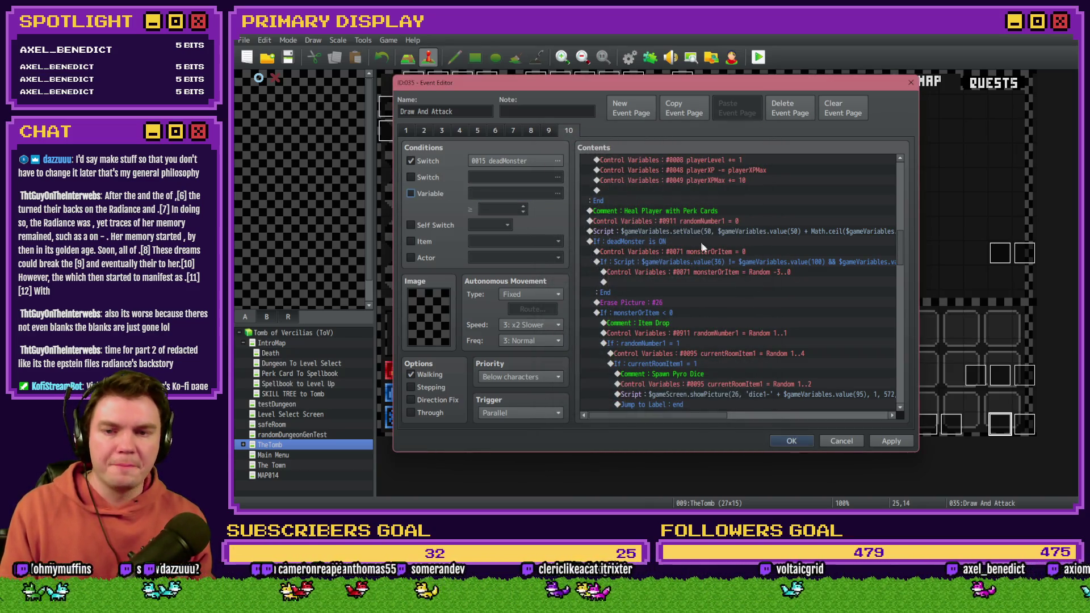
Step: Reopen the healing script and correct the variable number to 662
{"action": "double_click", "coordinate": [710, 232]}
{"action": "left_click_drag", "start_coordinate": [795, 219], "coordinate": [875, 221]}
{"action": "left_click", "coordinate": [874, 222]}
{"action": "key", "text": "Left"}
{"action": "key", "text": "Left"}
{"action": "key", "text": "Left"}
{"action": "key", "text": "BackSpace"}
{"action": "type", "text": "62"}
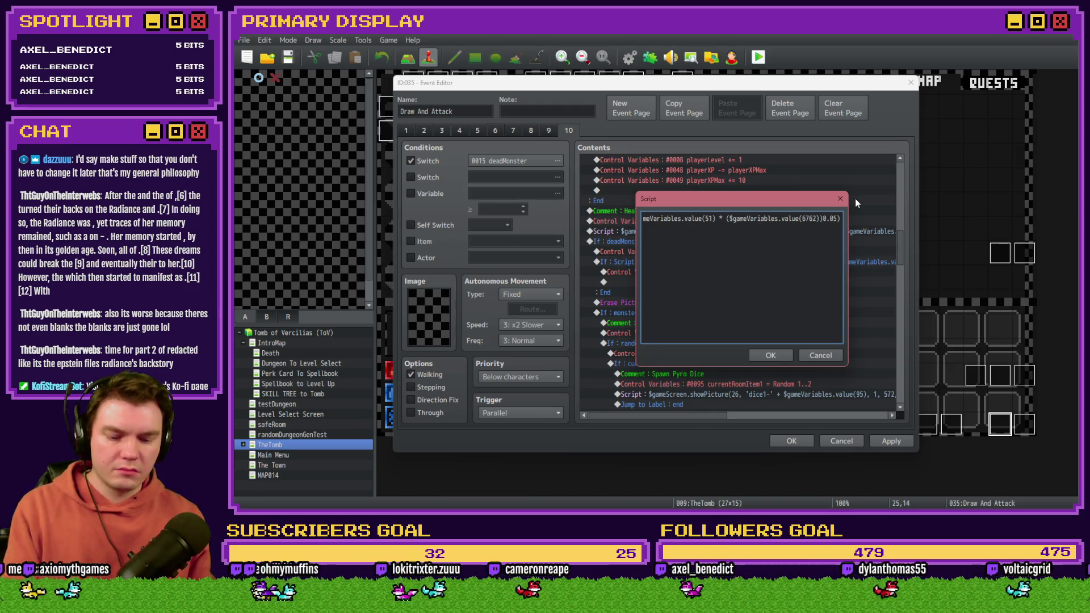
Step: Finish the formula as variable 662 divided by 100 with closing parentheses, then apply
{"action": "key", "text": "ctrl+a"}
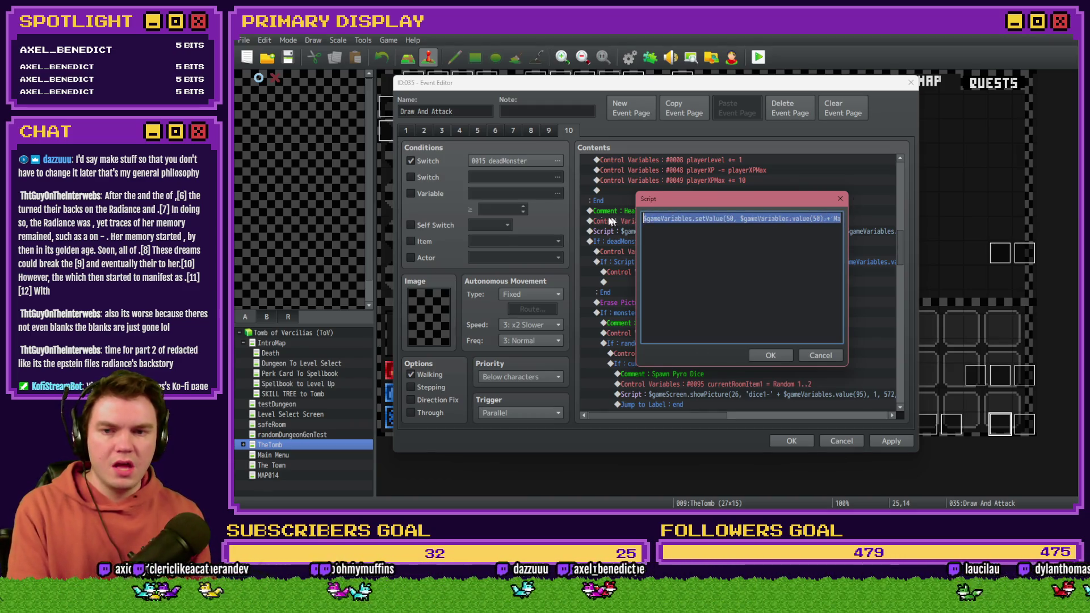
{"action": "left_click", "coordinate": [726, 220]}
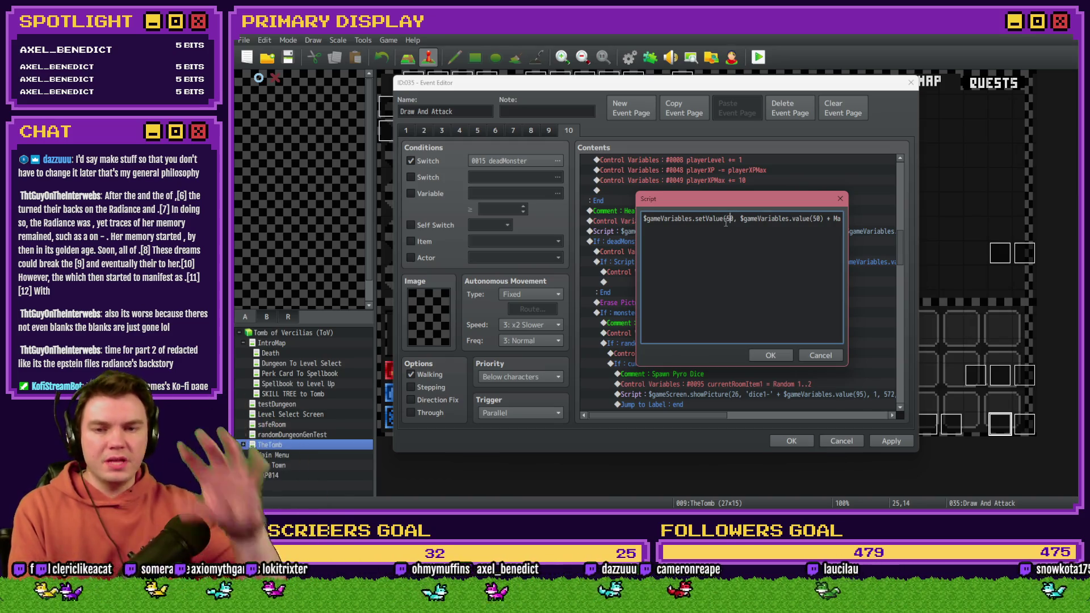
{"action": "key", "text": "End"}
{"action": "key", "text": "Right"}
{"action": "key", "text": "Right"}
{"action": "key", "text": "Right"}
{"action": "key", "text": "Right"}
{"action": "key", "text": "Right"}
{"action": "key", "text": "Right"}
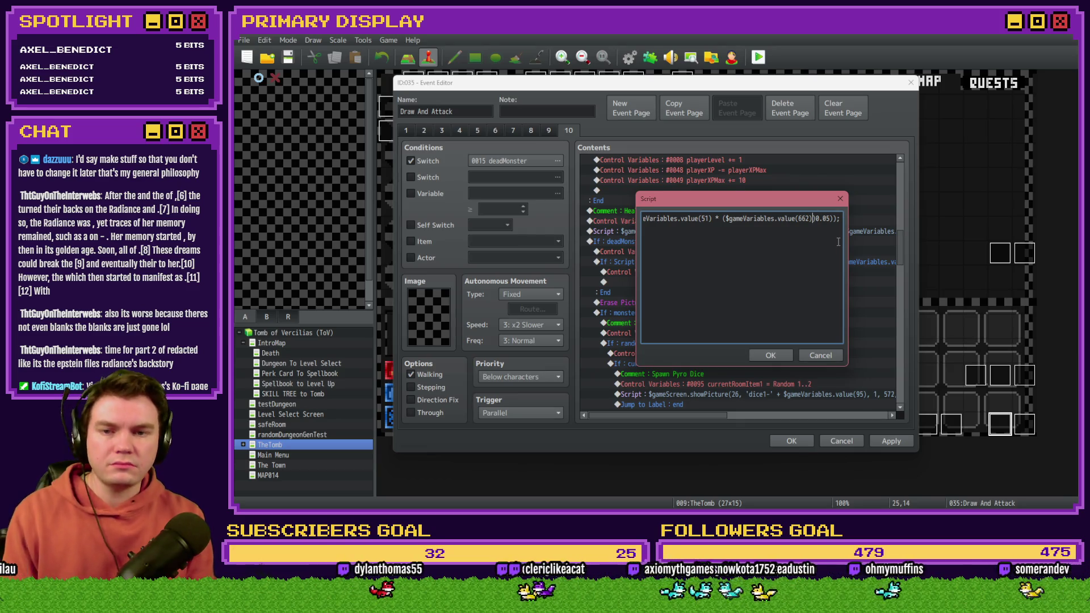
{"action": "key", "text": "BackSpace"}
{"action": "key", "text": "BackSpace"}
{"action": "key", "text": "BackSpace"}
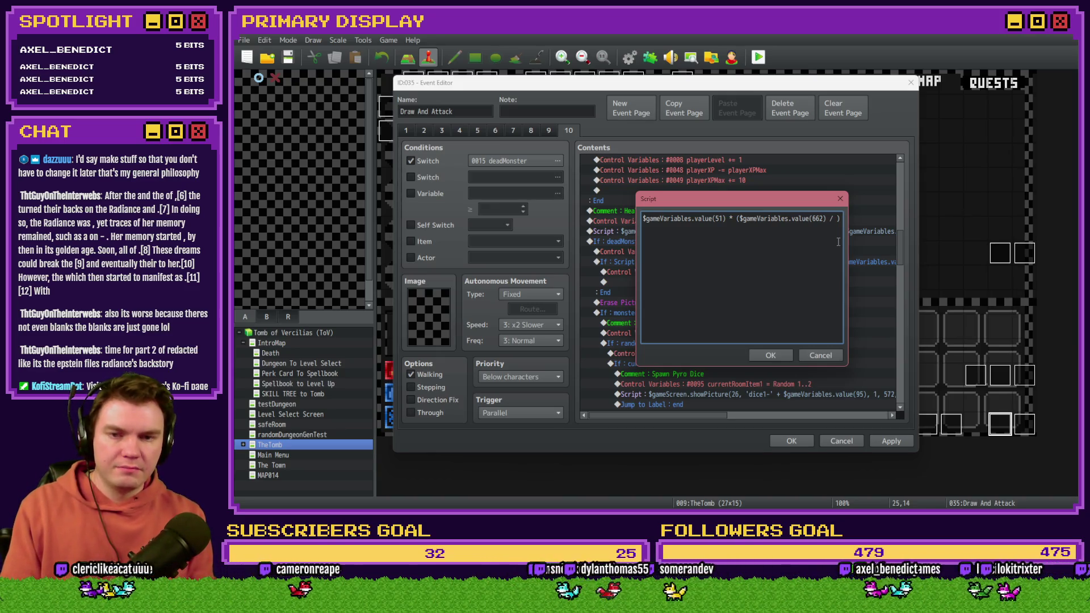
{"action": "type", "text": "100"}
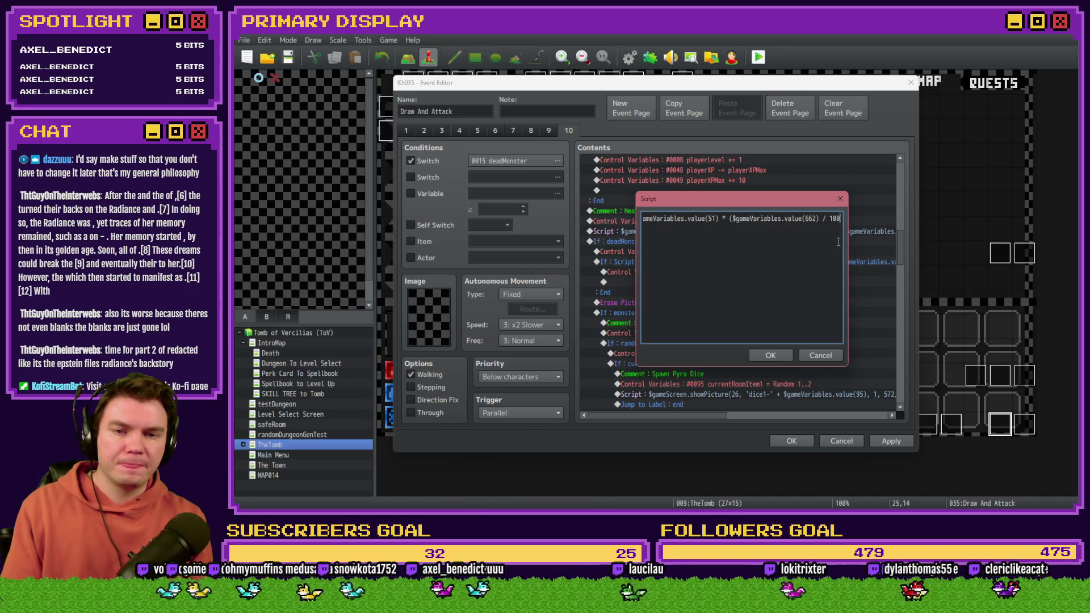
{"action": "type", "text": ")));"}
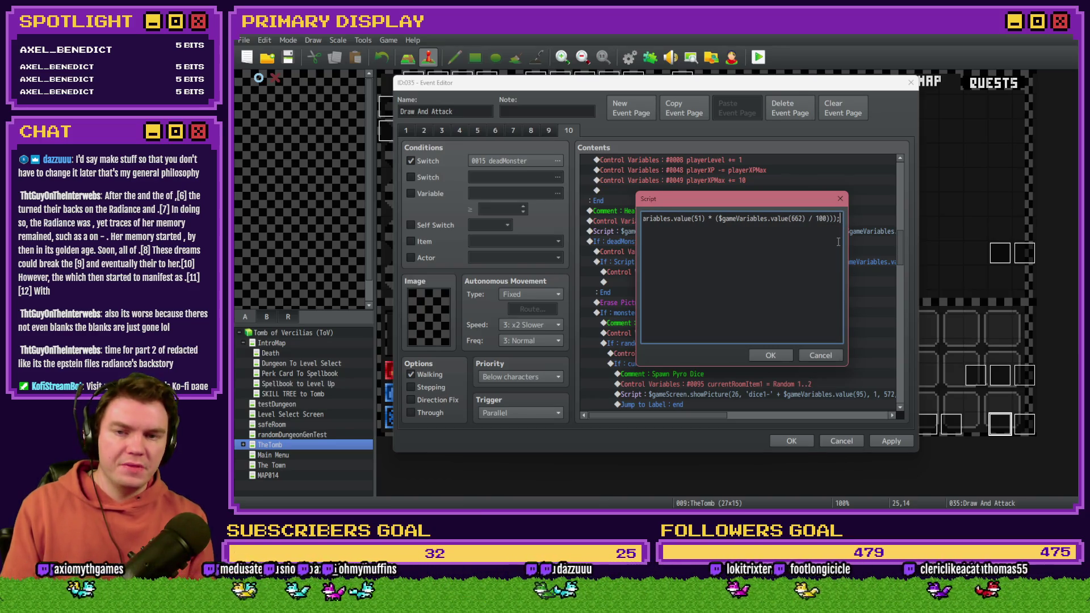
{"action": "left_click", "coordinate": [774, 355]}
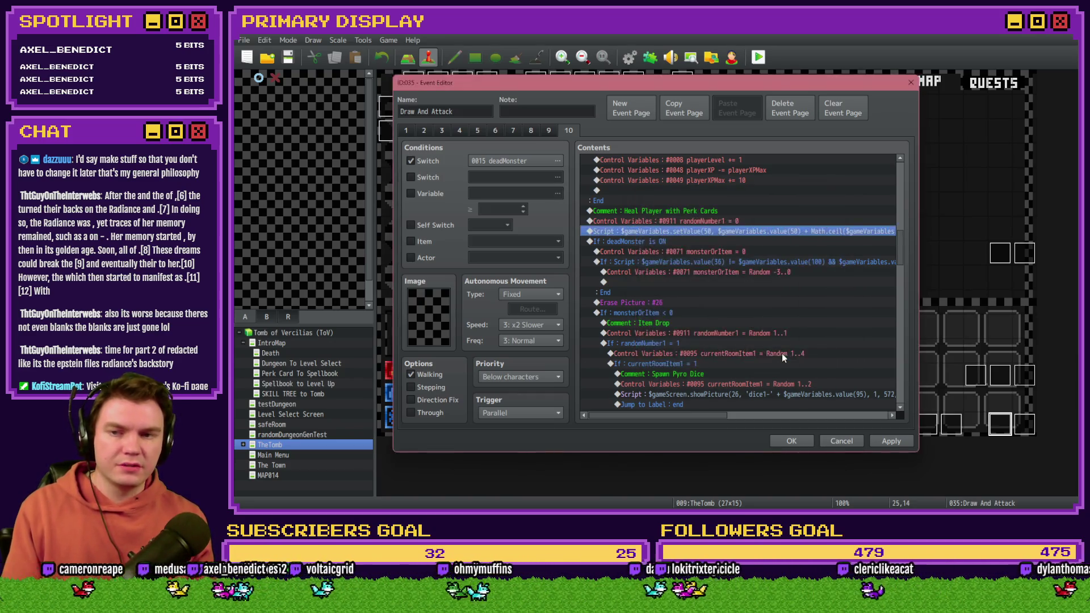
{"action": "left_click", "coordinate": [889, 441]}
Step: Close the event editor keeping changes, then run and exit a quick playtest
{"action": "left_click", "coordinate": [791, 441]}
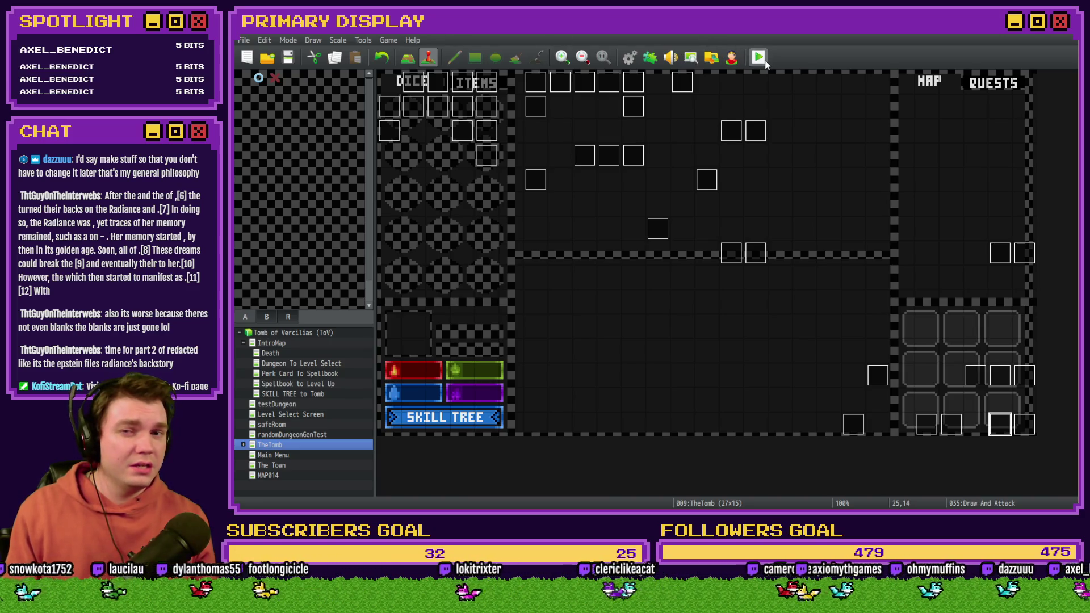
{"action": "key", "text": "ctrl+r"}
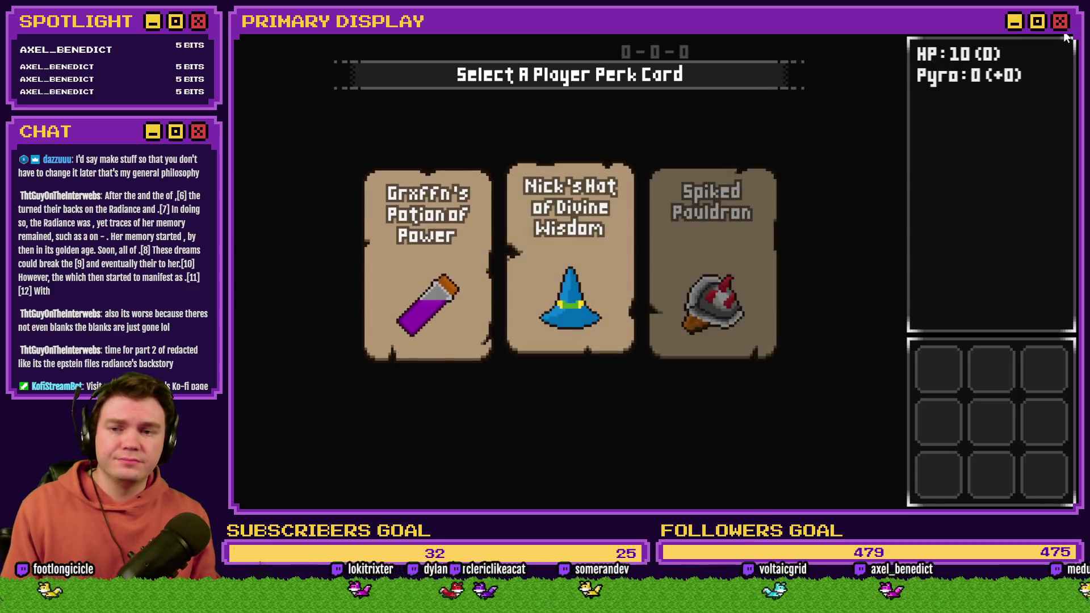
{"action": "key", "text": "alt+F4"}
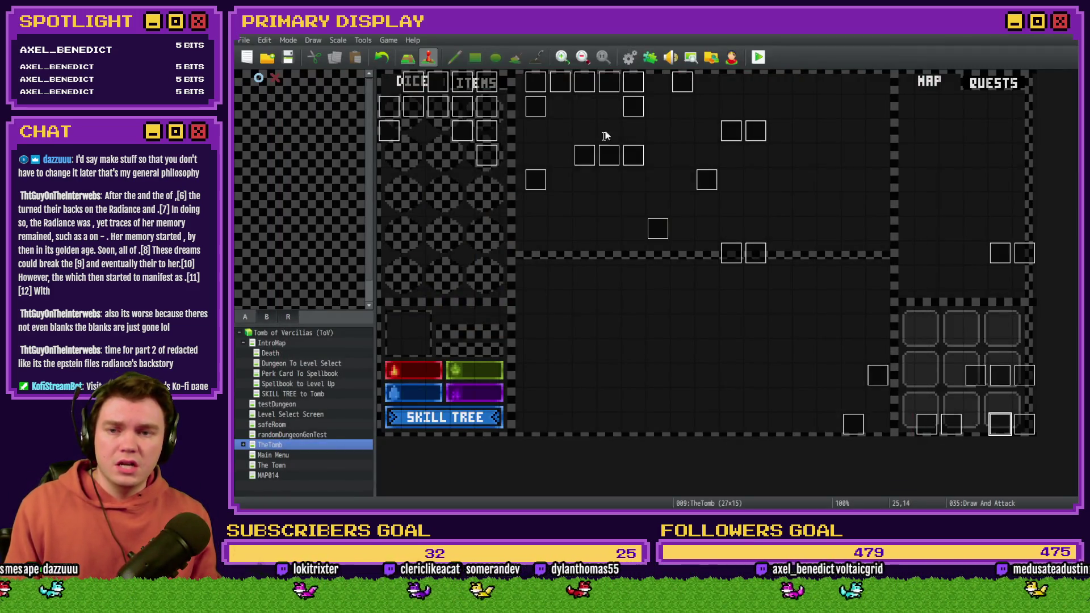
Step: Set Seething Crusher's Max HP to 4 in the Database, then save and start a playtest
{"action": "key", "text": "F9"}
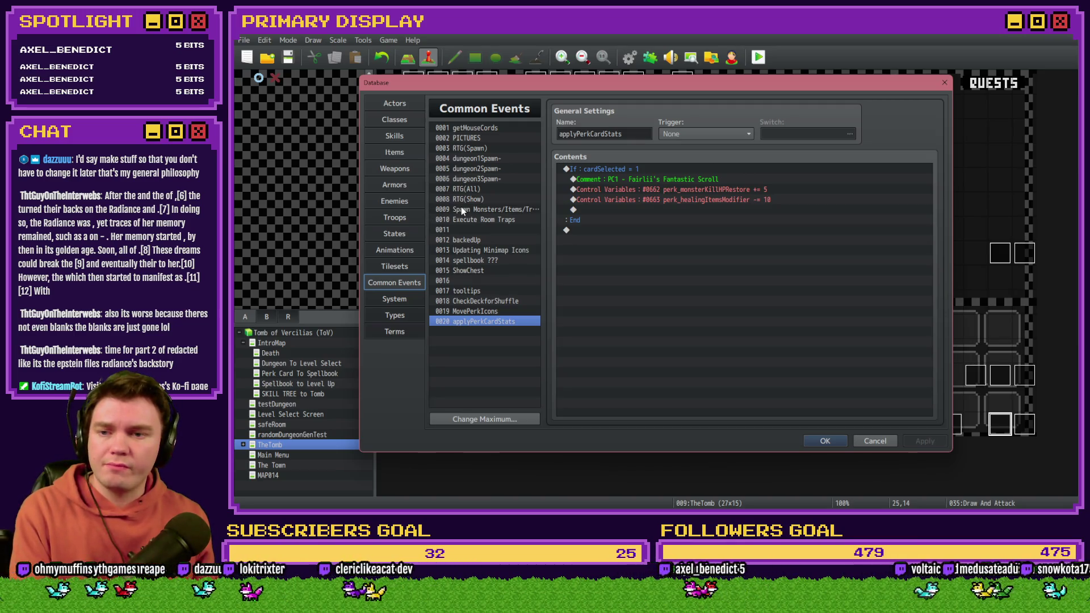
{"action": "left_click", "coordinate": [398, 153]}
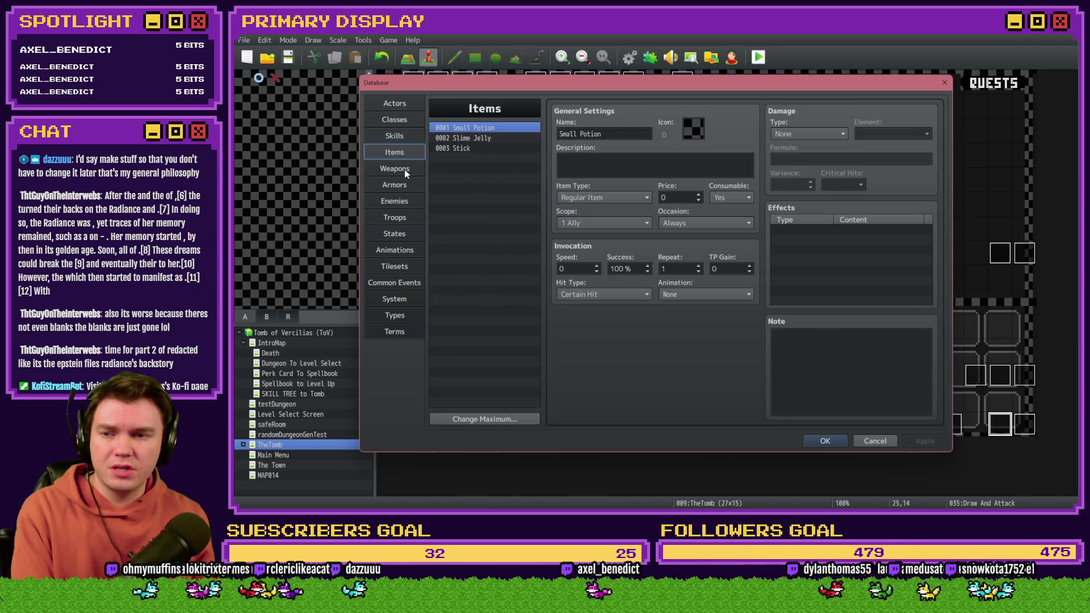
{"action": "left_click", "coordinate": [404, 200]}
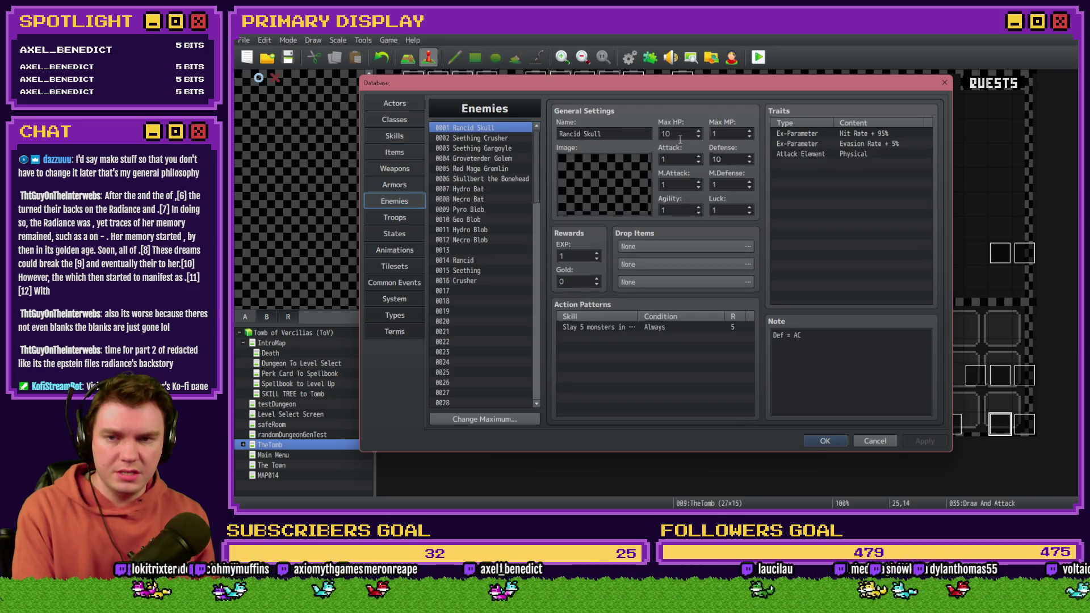
{"action": "type", "text": "4"}
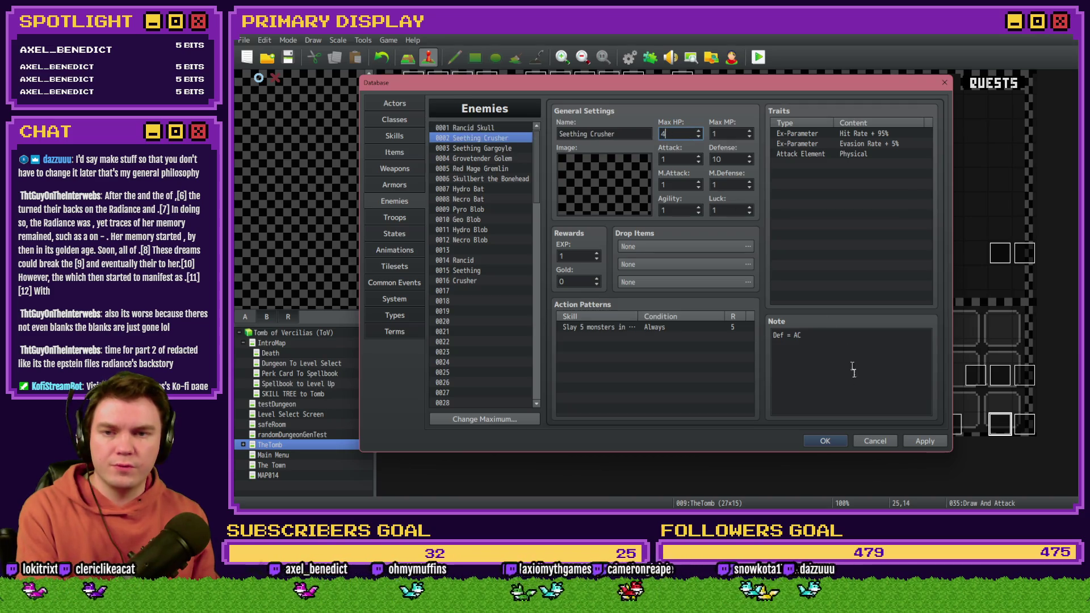
{"action": "left_click", "coordinate": [827, 442]}
{"action": "left_click", "coordinate": [759, 57]}
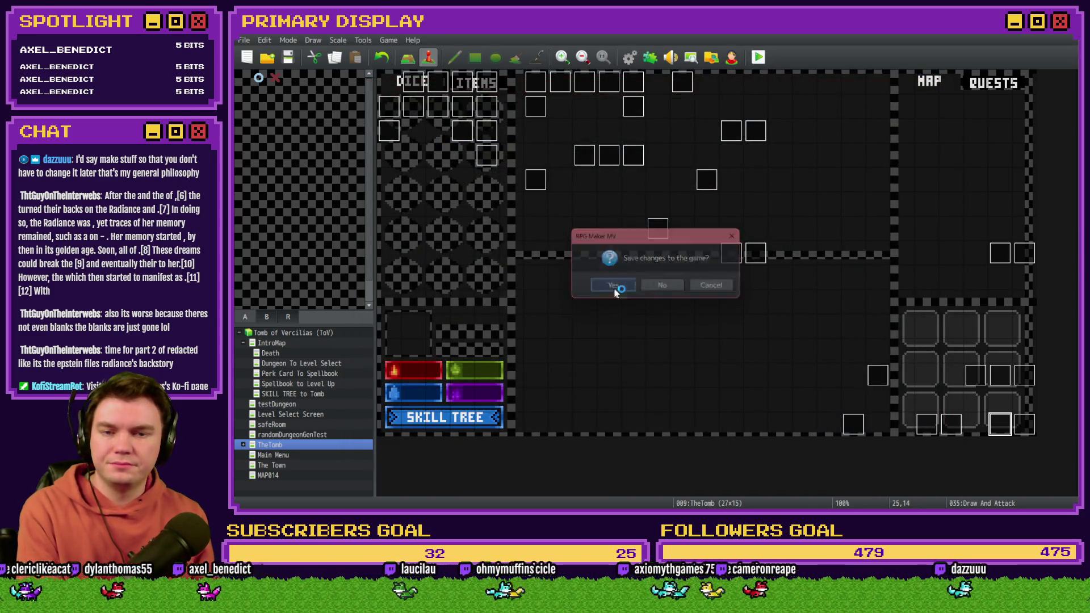
{"action": "left_click", "coordinate": [610, 287]}
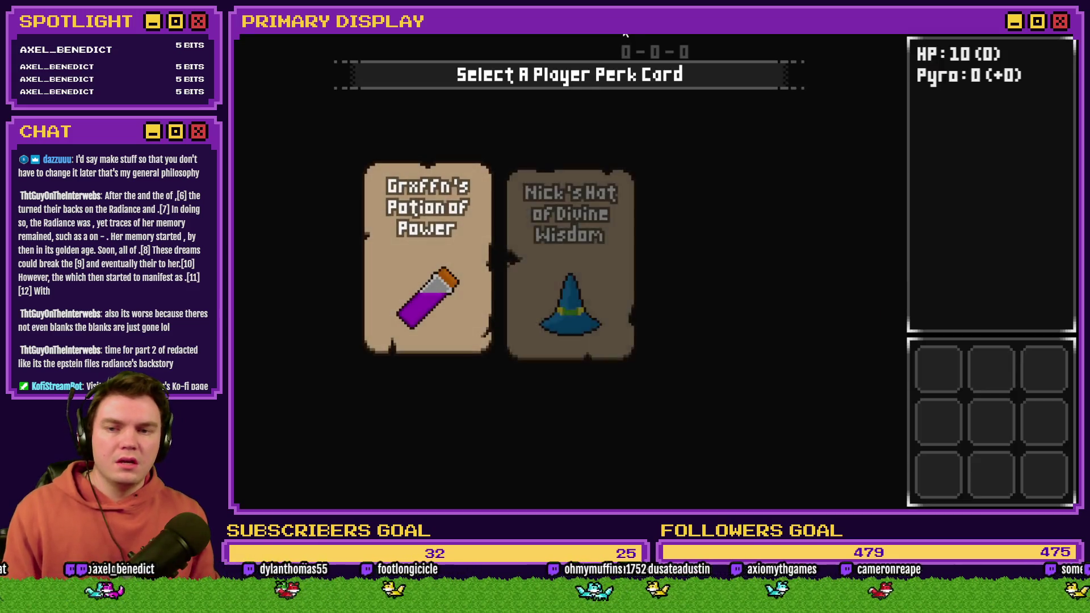
Step: Pick a perk card, walk forward, and disarm the trap by pressing its four raised buttons
{"action": "left_click", "coordinate": [724, 257]}
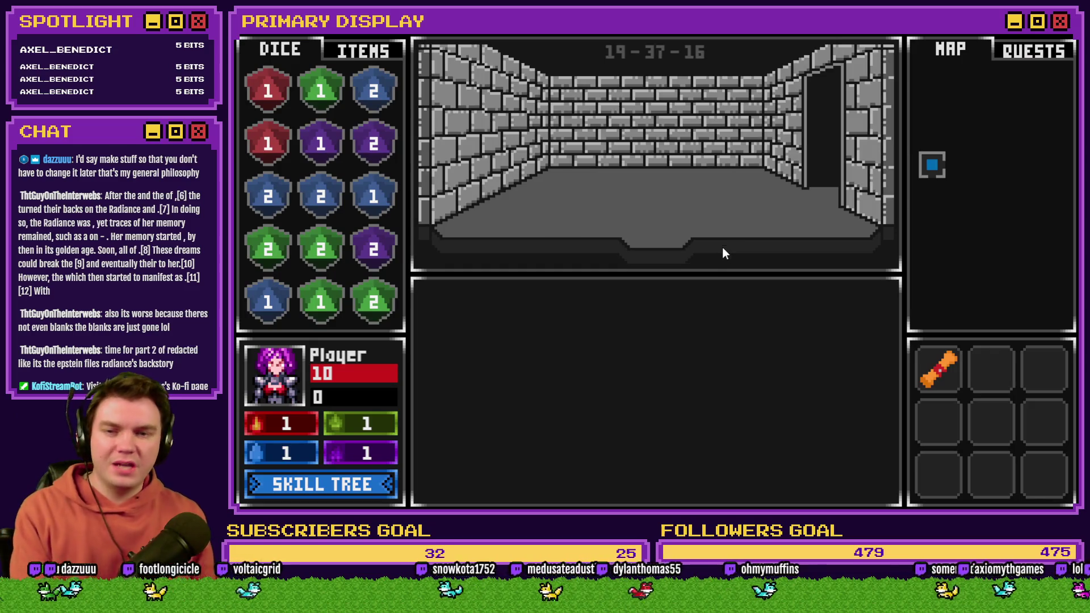
{"action": "key", "text": "w"}
{"action": "key", "text": "w"}
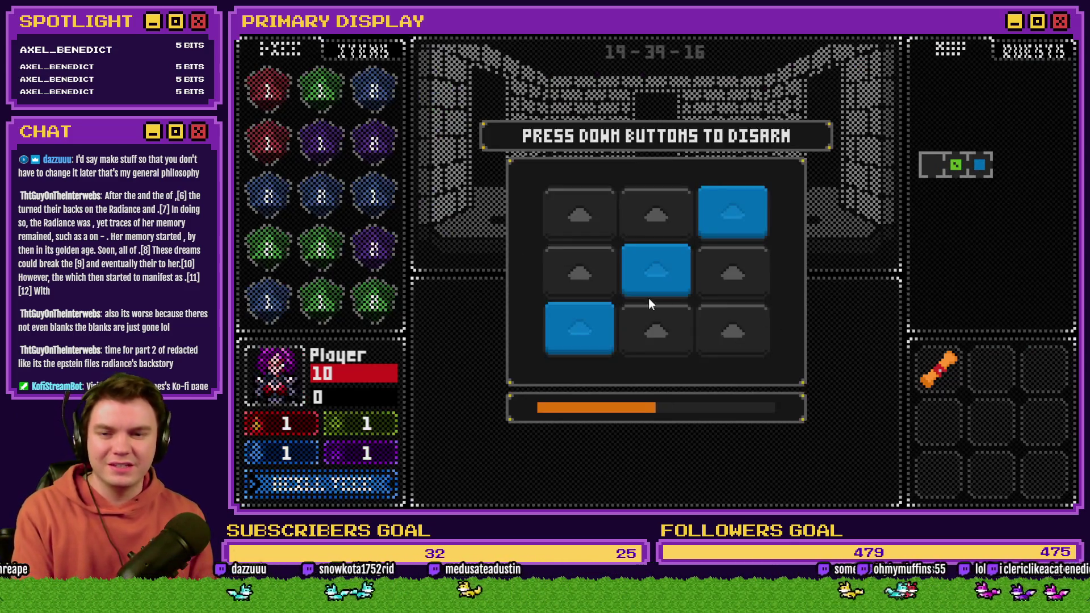
{"action": "left_click", "coordinate": [681, 270]}
{"action": "left_click", "coordinate": [699, 253]}
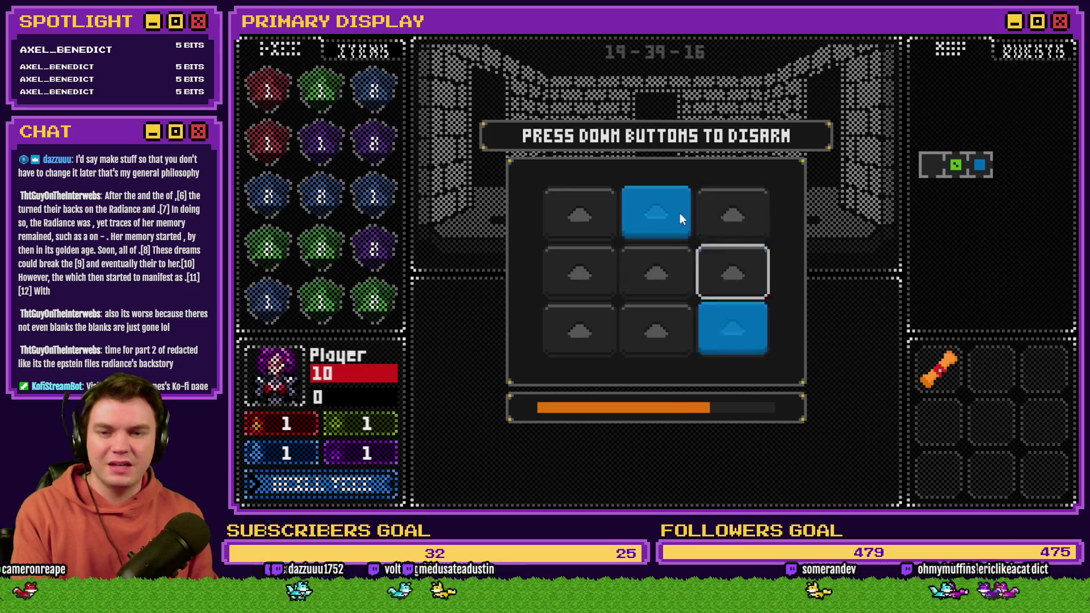
{"action": "left_click", "coordinate": [680, 213]}
{"action": "left_click", "coordinate": [727, 223]}
{"action": "left_click", "coordinate": [588, 260]}
Step: Fight the skull by splitting the pair, hitting twice and standing, then close the playtest
{"action": "key", "text": "w"}
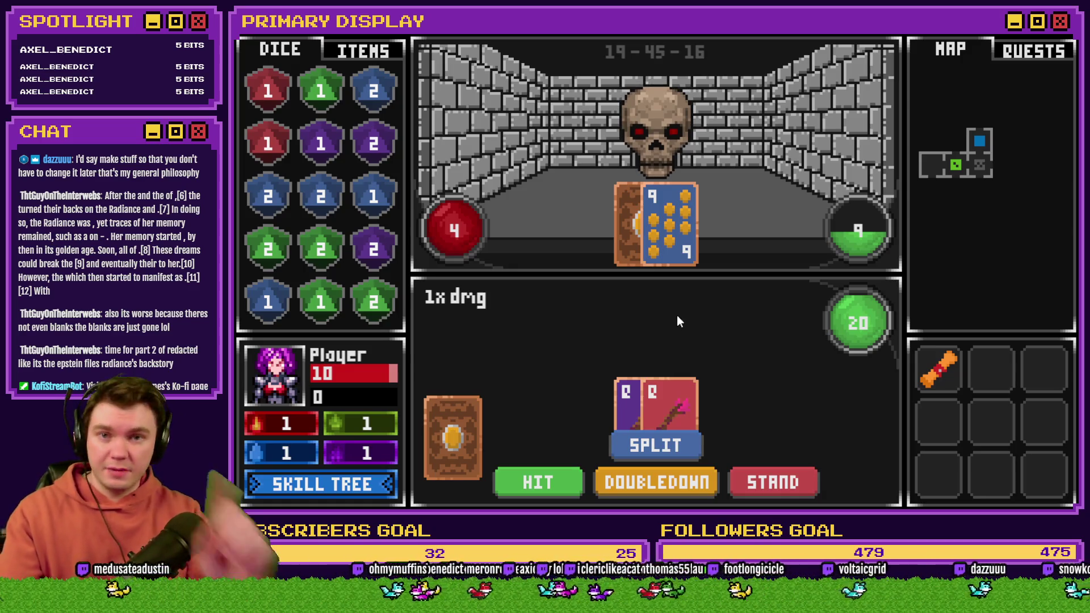
{"action": "left_click", "coordinate": [673, 447]}
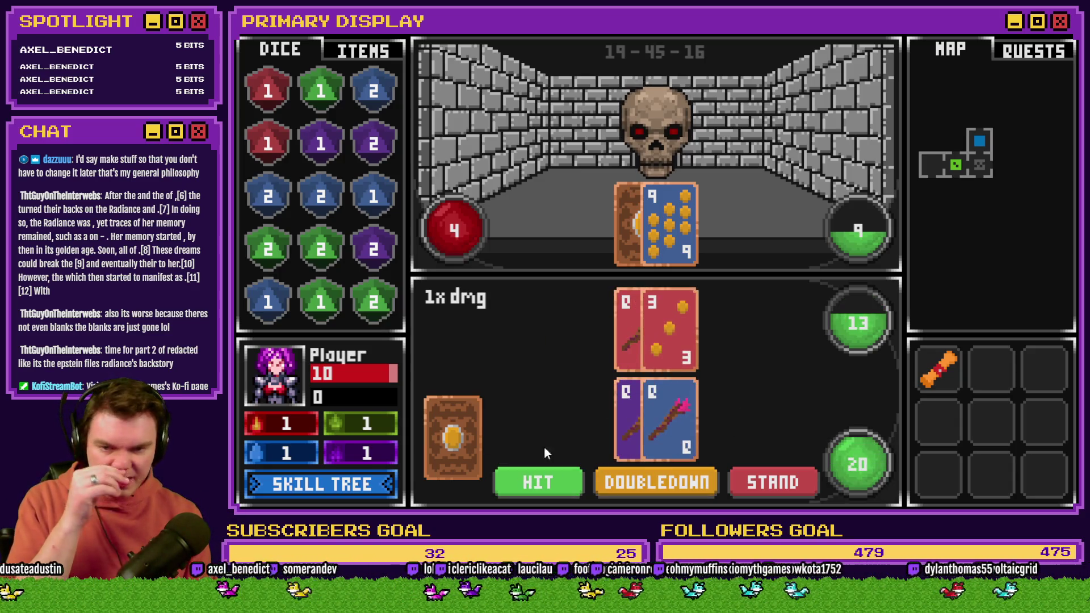
{"action": "left_click", "coordinate": [546, 480]}
{"action": "left_click", "coordinate": [554, 482]}
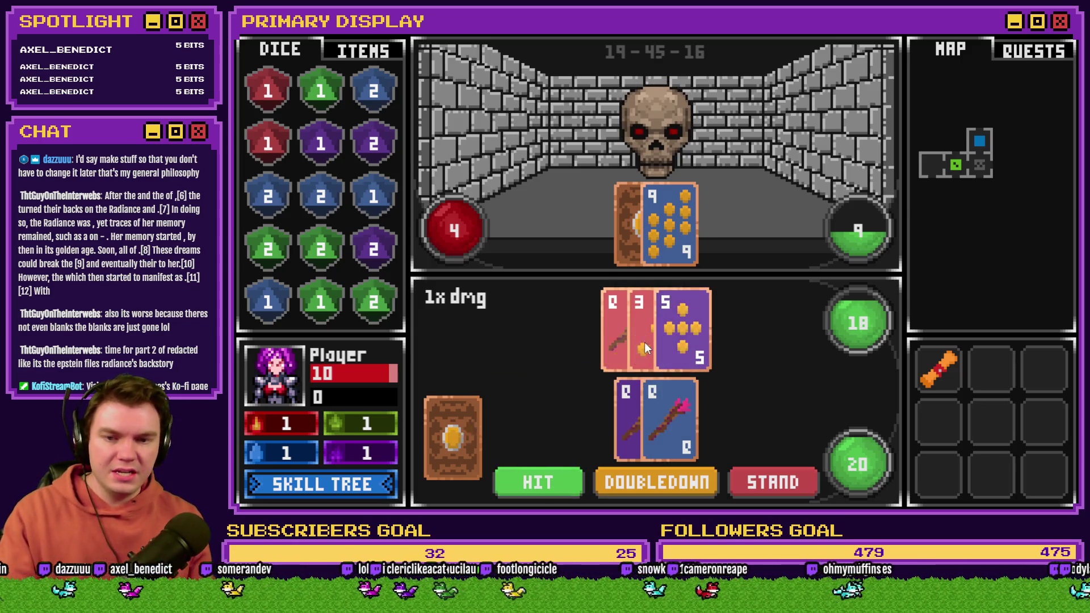
{"action": "left_click", "coordinate": [795, 484]}
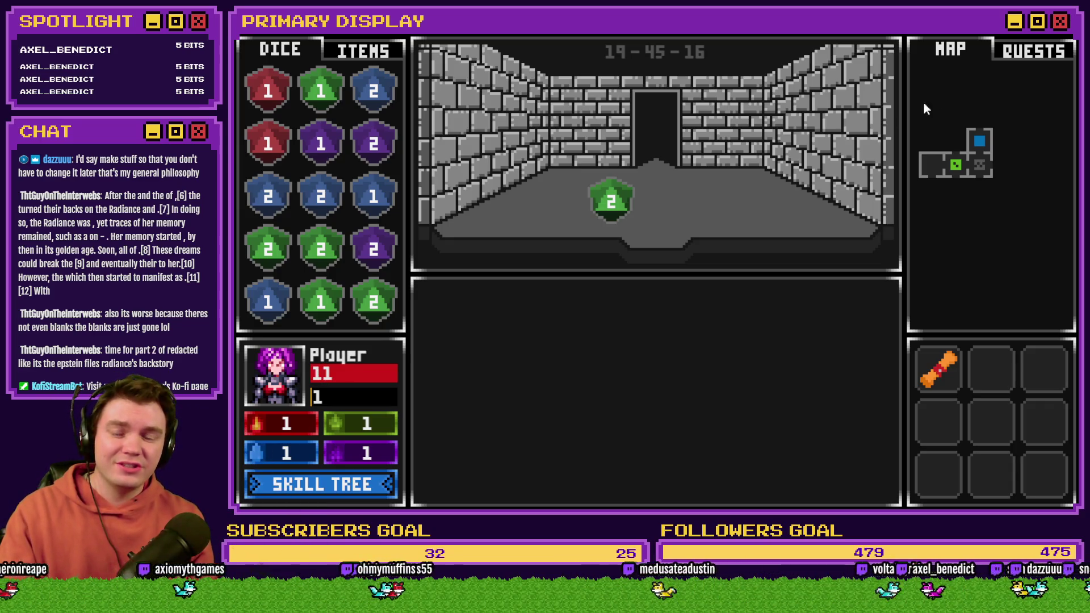
{"action": "key", "text": "alt+F4"}
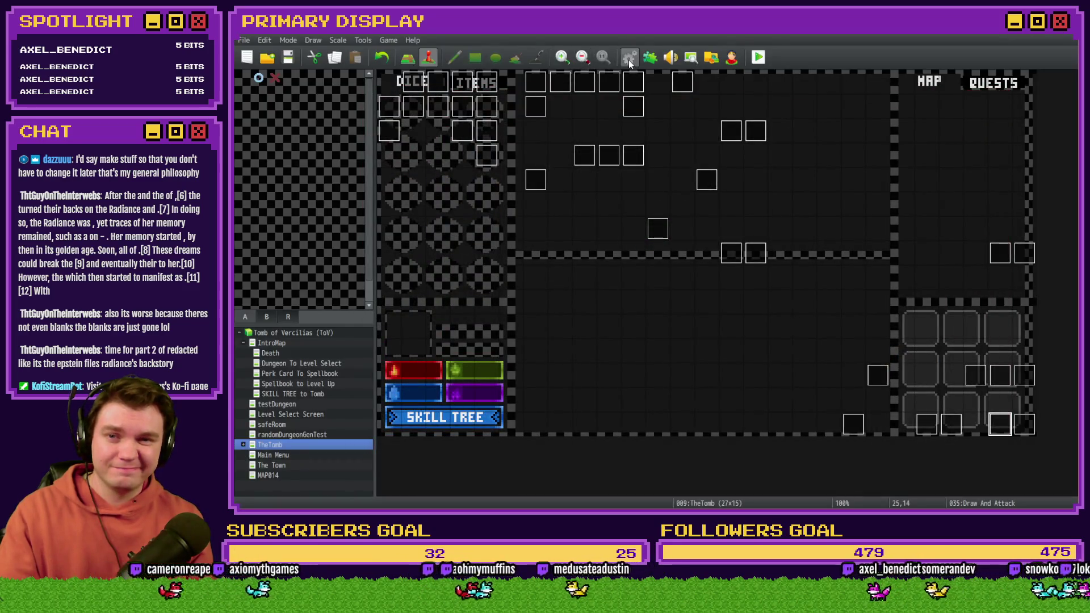
Step: Check the database's common events, then show Draw And Attack page 10's heal section
{"action": "left_click", "coordinate": [628, 58]}
{"action": "left_click", "coordinate": [398, 299]}
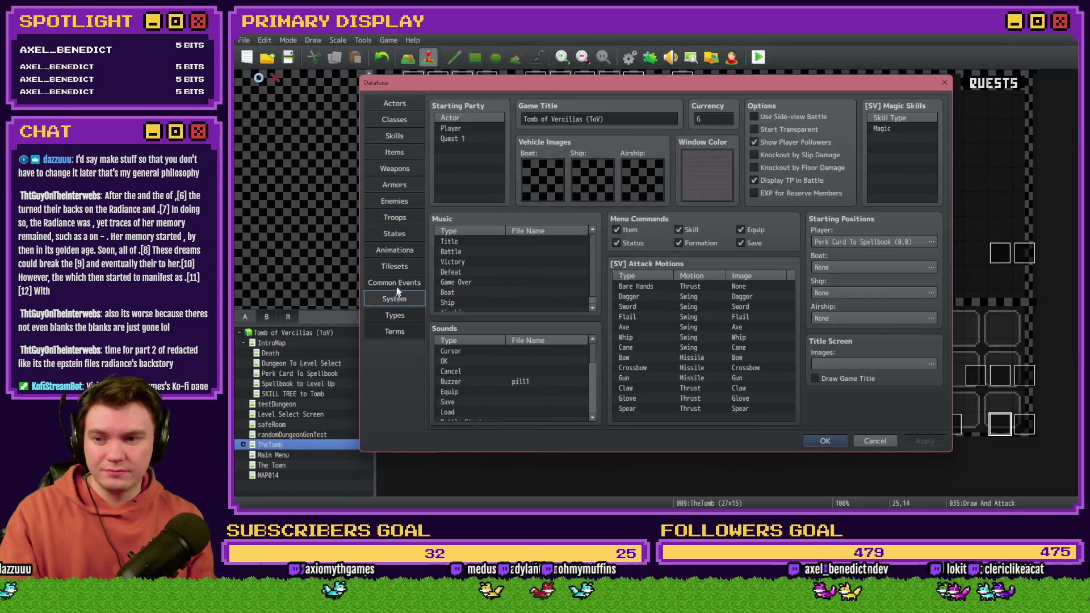
{"action": "left_click", "coordinate": [400, 284]}
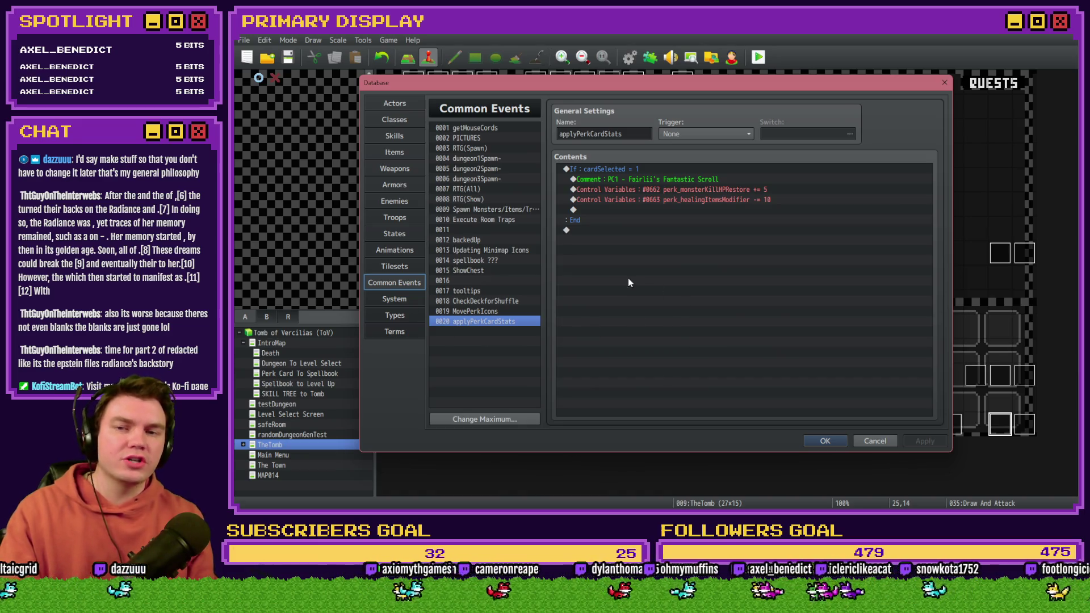
{"action": "left_click", "coordinate": [824, 442]}
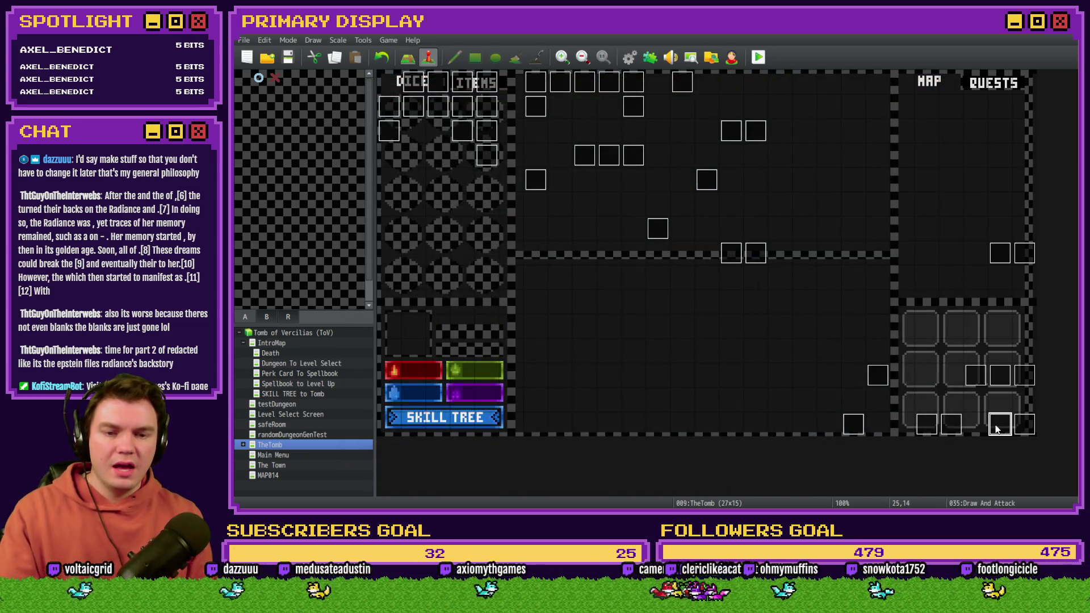
{"action": "double_click", "coordinate": [996, 429]}
{"action": "left_click", "coordinate": [568, 130]}
{"action": "scroll", "coordinate": [745, 315], "scroll_direction": "down", "scroll_amount": 3}
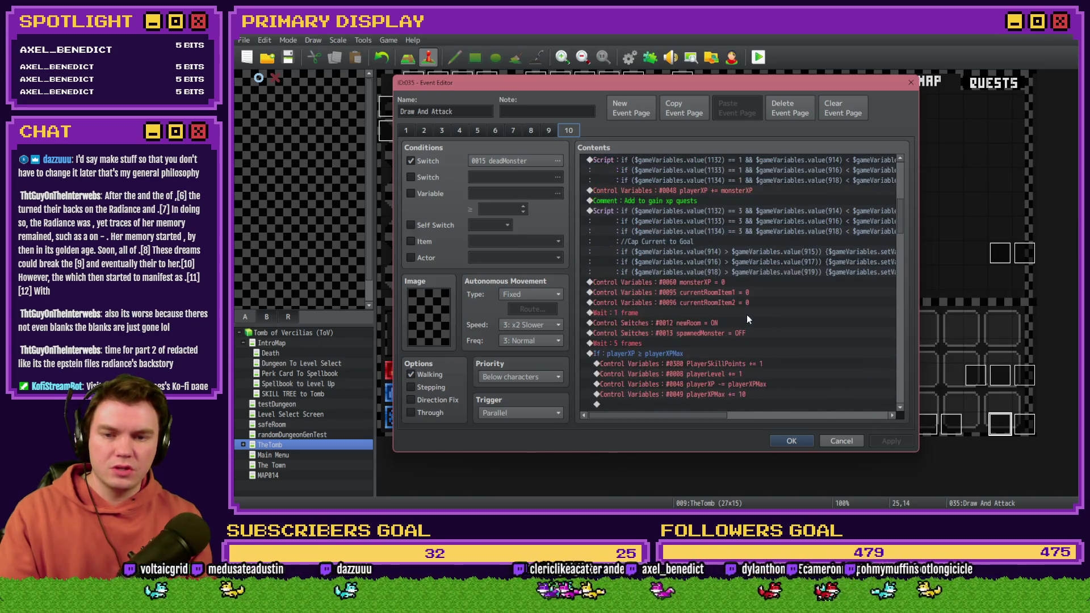
{"action": "scroll", "coordinate": [747, 314], "scroll_direction": "down", "scroll_amount": 5}
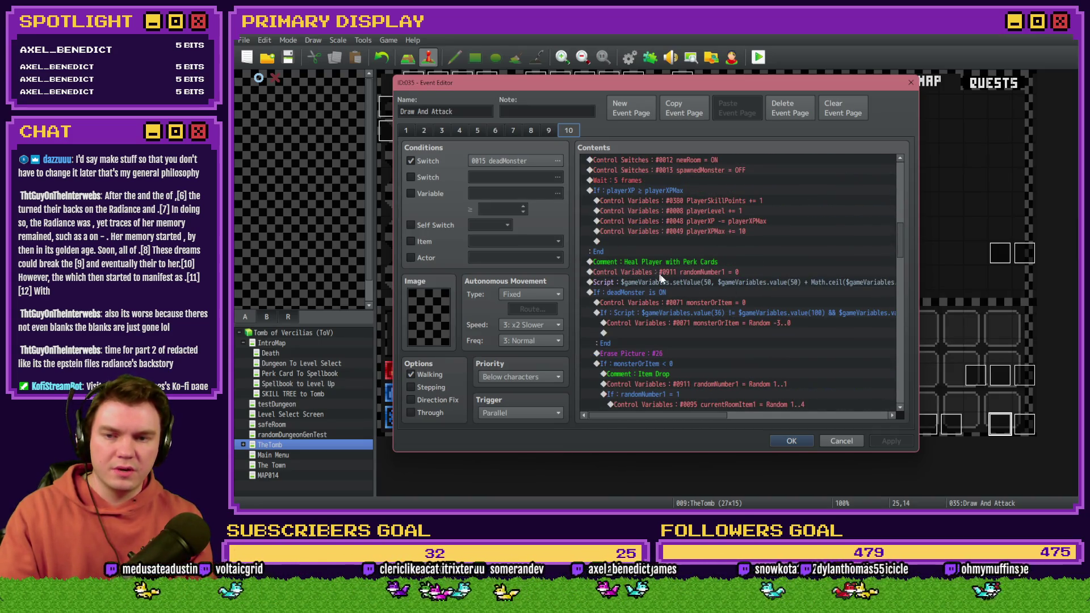
{"action": "mouse_move", "coordinate": [673, 263]}
{"action": "left_mouse_down"}
{"action": "mouse_move", "coordinate": [673, 281]}
{"action": "mouse_move", "coordinate": [677, 264]}
{"action": "left_mouse_up"}
Step: Wrap the Heal Player with Perk Cards comment in === on both sides
{"action": "double_click", "coordinate": [677, 266]}
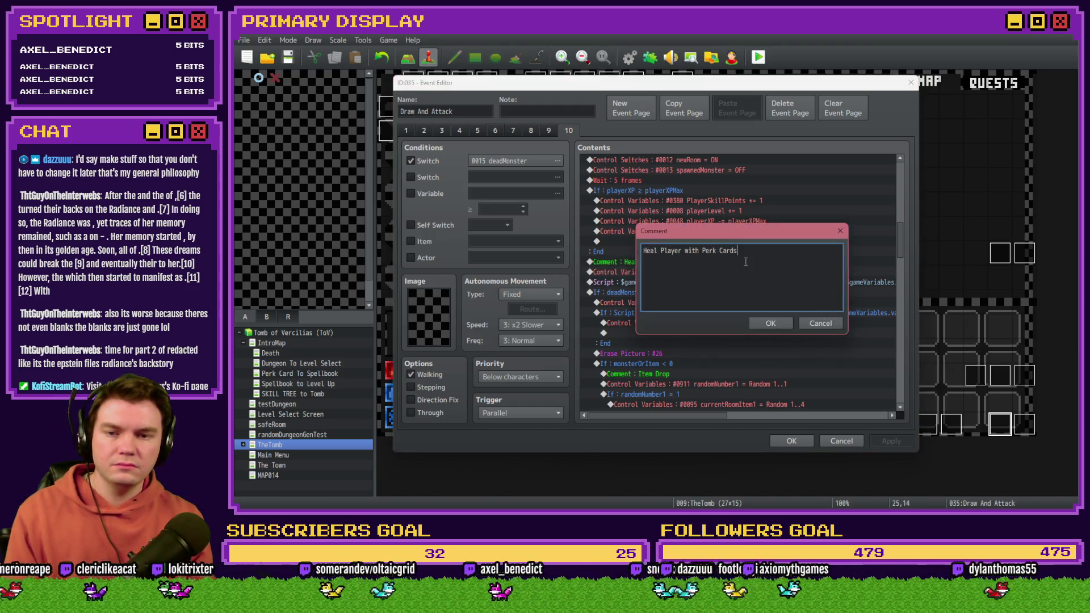
{"action": "type", "text": "==="}
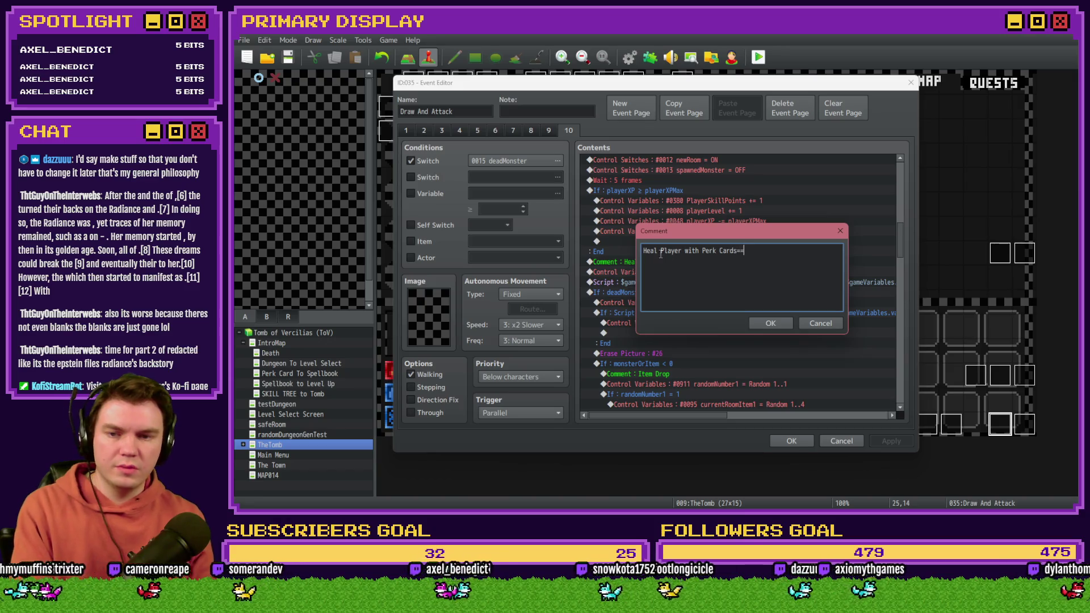
{"action": "key", "text": "Home"}
{"action": "type", "text": "==="}
{"action": "left_click", "coordinate": [762, 325]}
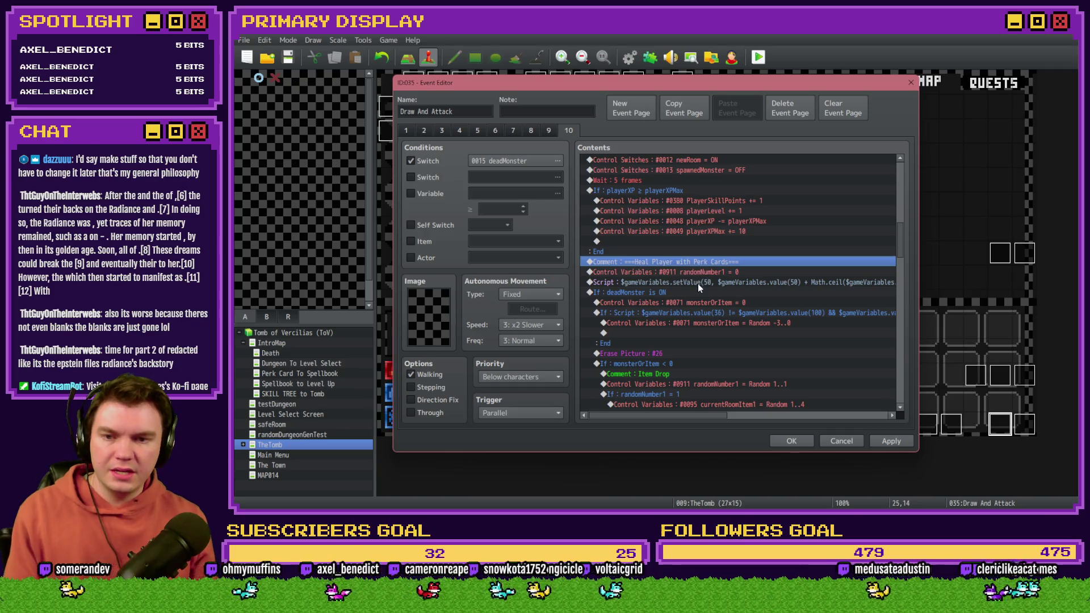
Step: Add a ================================= divider comment after the heal script
{"action": "key", "text": "ctrl+c"}
{"action": "left_click", "coordinate": [698, 292]}
{"action": "key", "text": "ctrl+v"}
{"action": "double_click", "coordinate": [698, 292]}
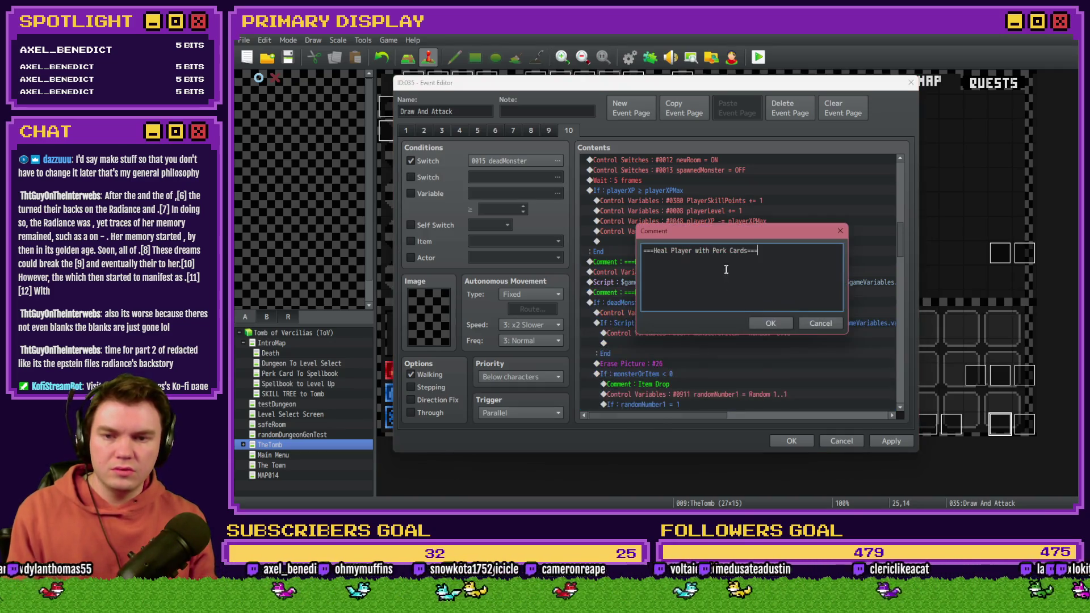
{"action": "type", "text": "================================="}
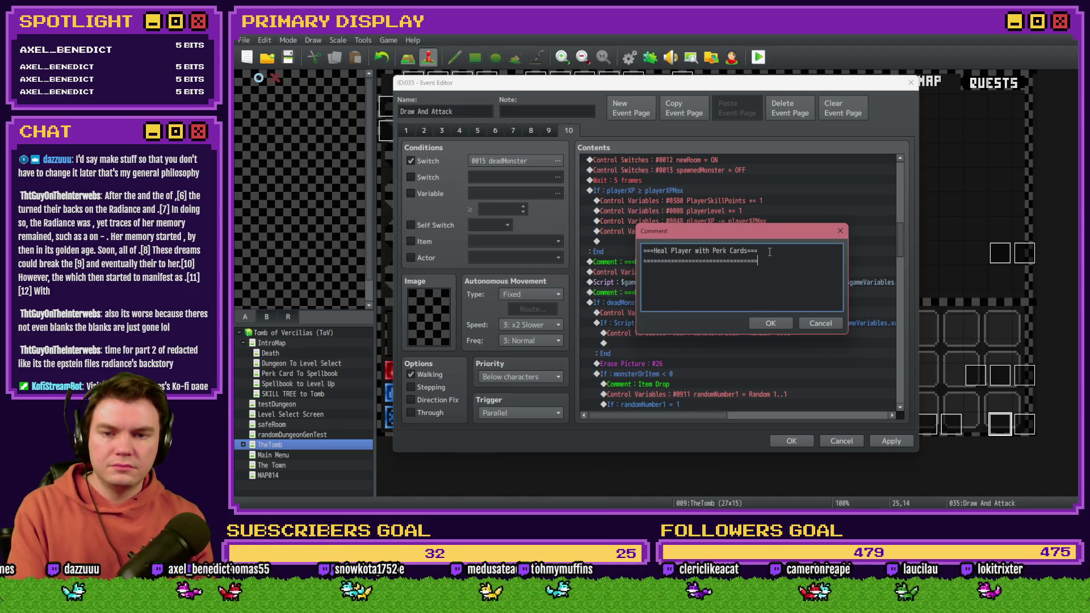
{"action": "left_click_drag", "start_coordinate": [769, 252], "coordinate": [594, 255]}
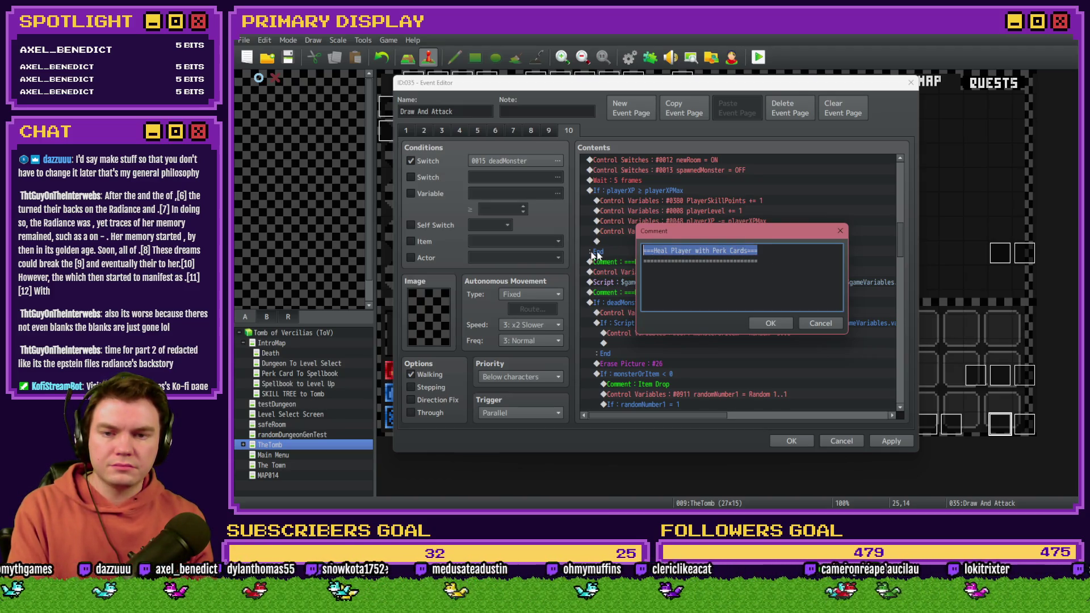
{"action": "key", "text": "BackSpace"}
{"action": "left_click", "coordinate": [770, 323]}
Step: Delete the randomNumber1 = 0 reset row from the heal section
{"action": "left_click", "coordinate": [690, 265]}
{"action": "left_click", "coordinate": [689, 283]}
{"action": "left_click", "coordinate": [686, 274]}
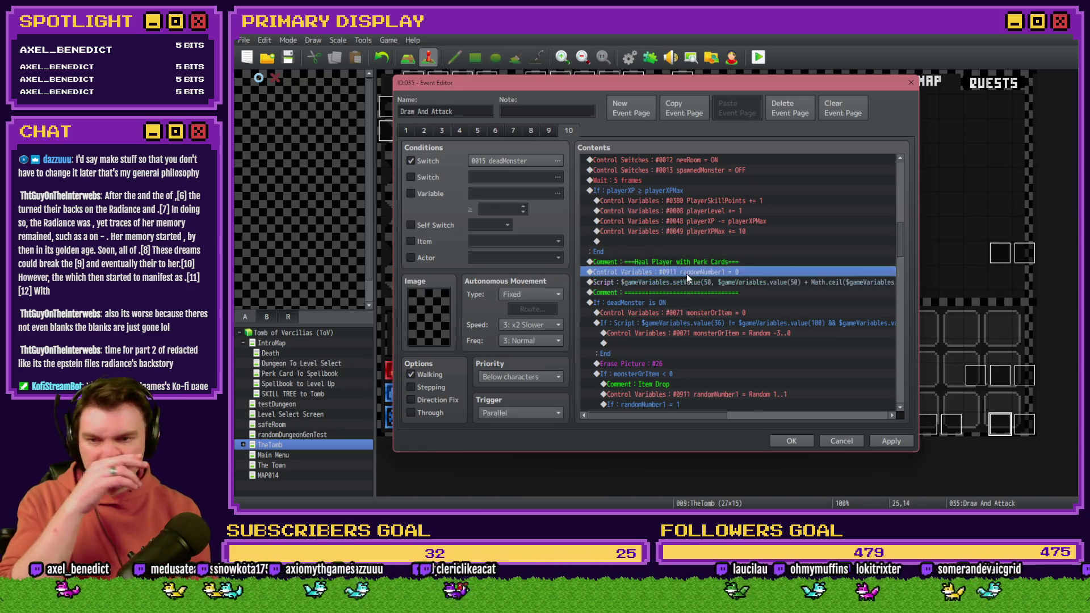
{"action": "key", "text": "Delete"}
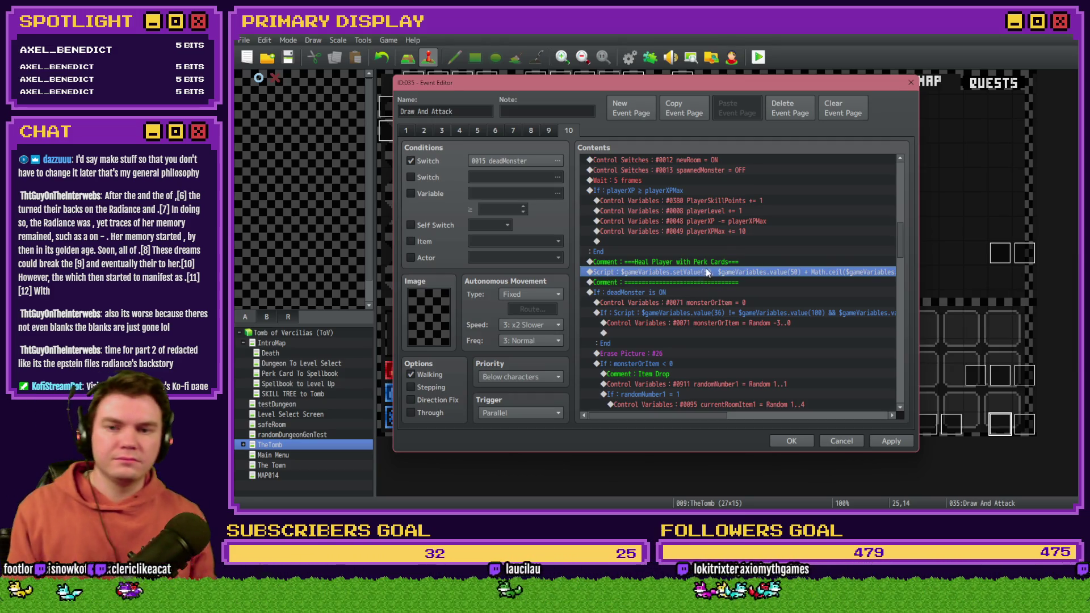
{"action": "double_click", "coordinate": [712, 272]}
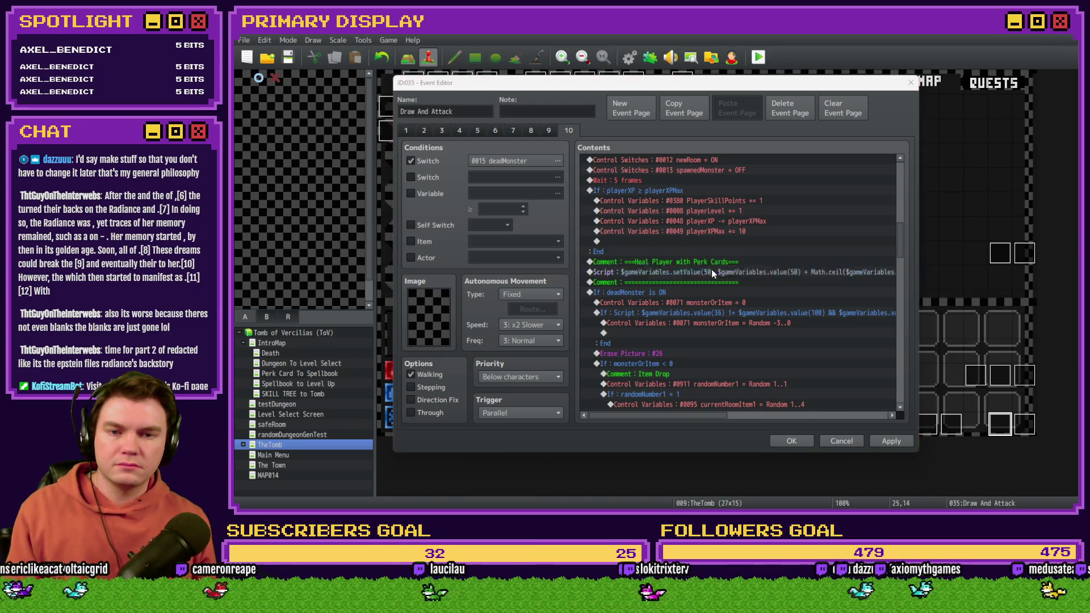
Step: Add a new script line comparing variable 50 against variable 51
{"action": "key", "text": "Return"}
{"action": "type", "text": "if ($"}
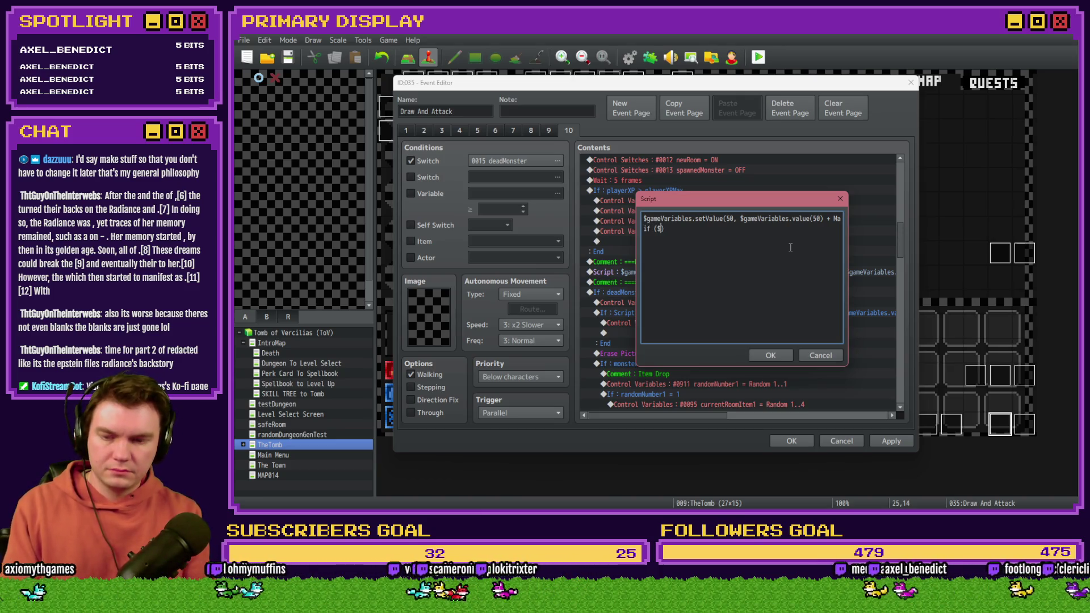
{"action": "type", "text": "gameVa"}
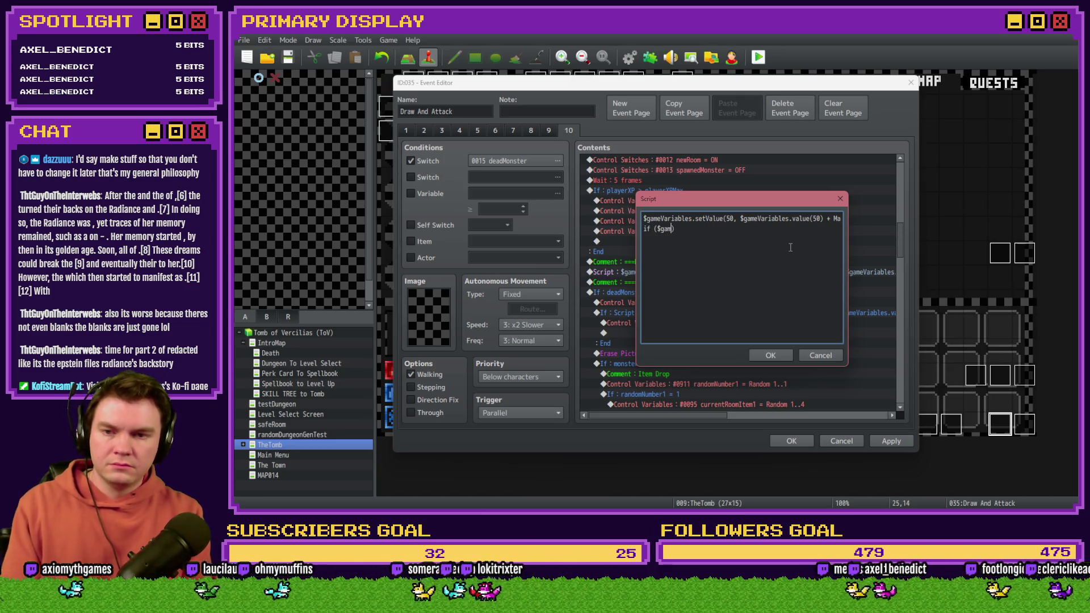
{"action": "type", "text": "riables.valuie"}
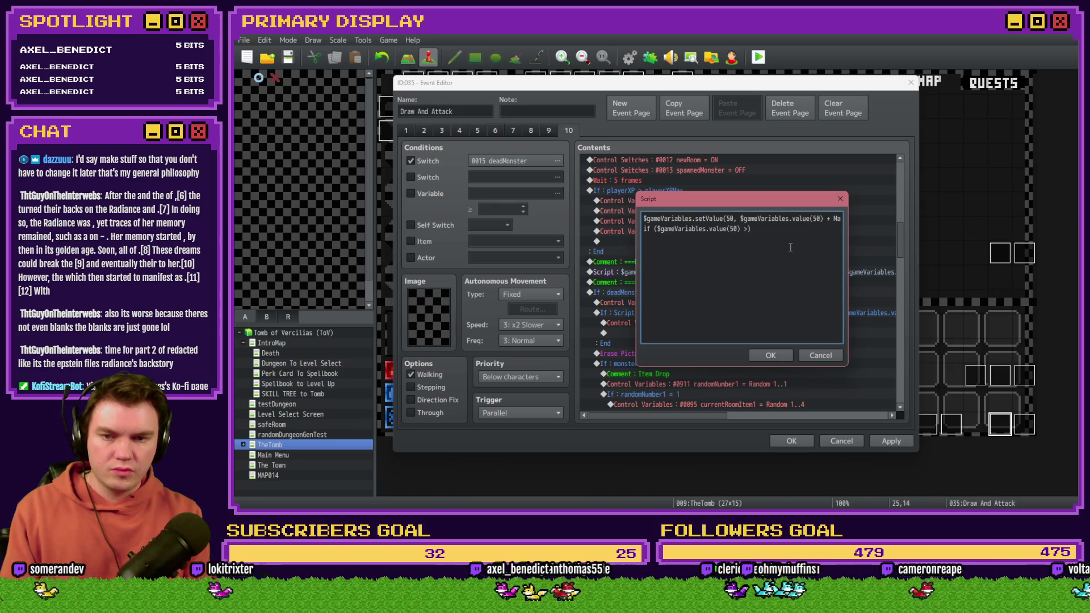
{"action": "key", "text": "shift+Left"}
{"action": "key", "text": "shift+Left"}
{"action": "key", "text": "shift+Left"}
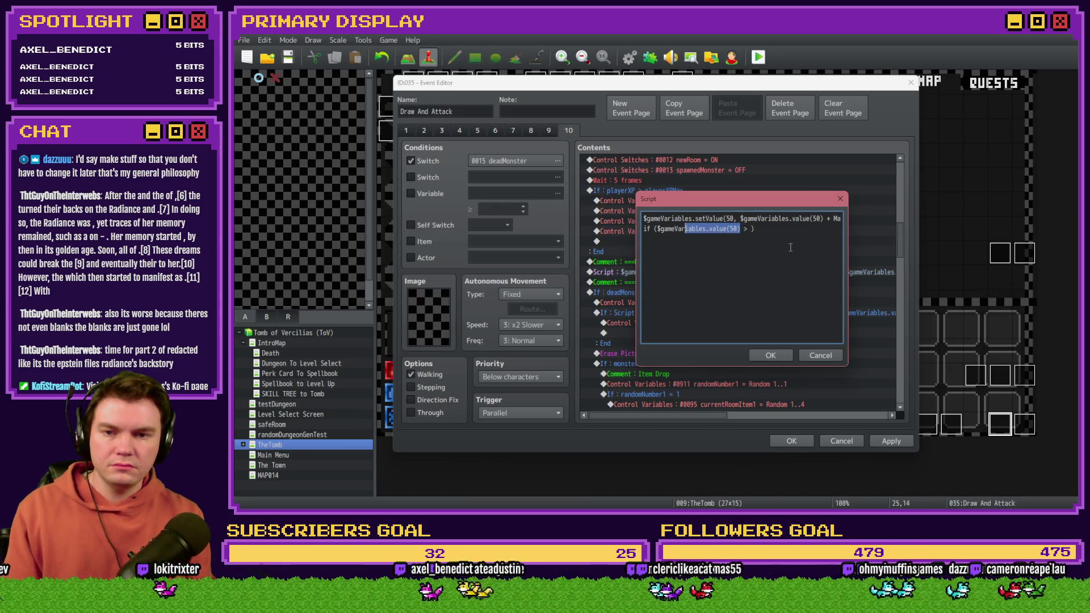
{"action": "key", "text": "shift+Left"}
{"action": "key", "text": "shift+Left"}
{"action": "key", "text": "ctrl+c"}
{"action": "key", "text": "End"}
{"action": "key", "text": "Left"}
{"action": "key", "text": "ctrl+v"}
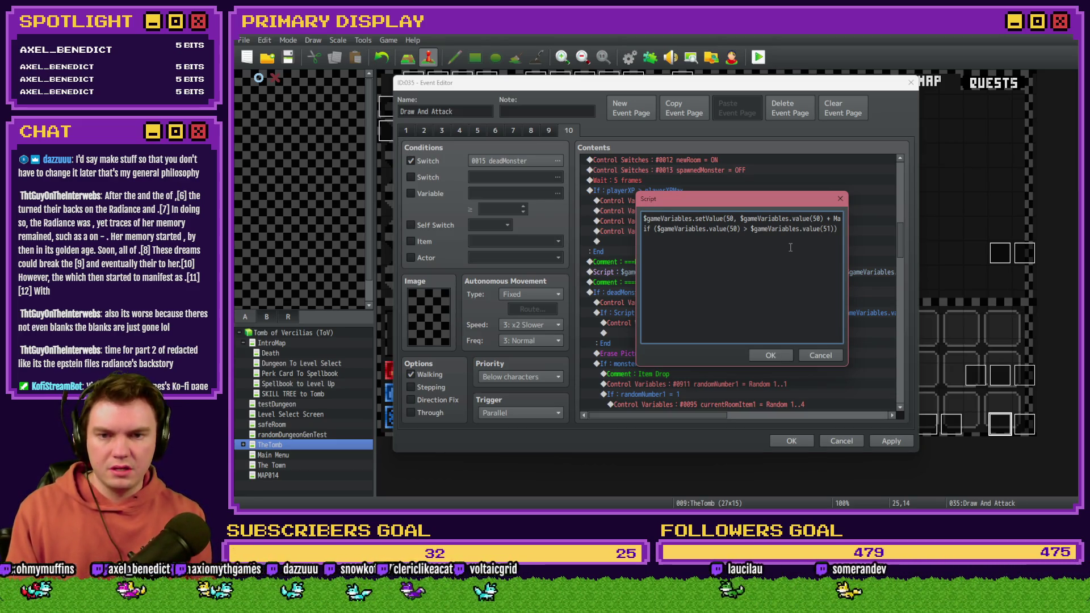
Step: Fill the braces with setValue(50, $gameVariables.value(...)) to reset variable 50
{"action": "type", "text": "{}"}
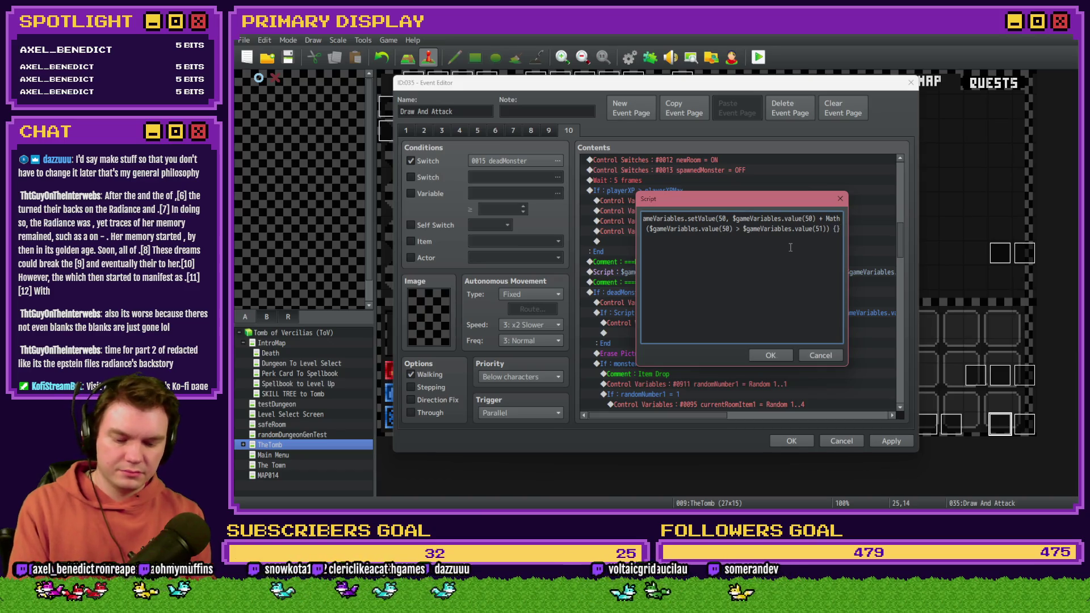
{"action": "type", "text": ";"}
{"action": "key", "text": "Left"}
{"action": "key", "text": "Left"}
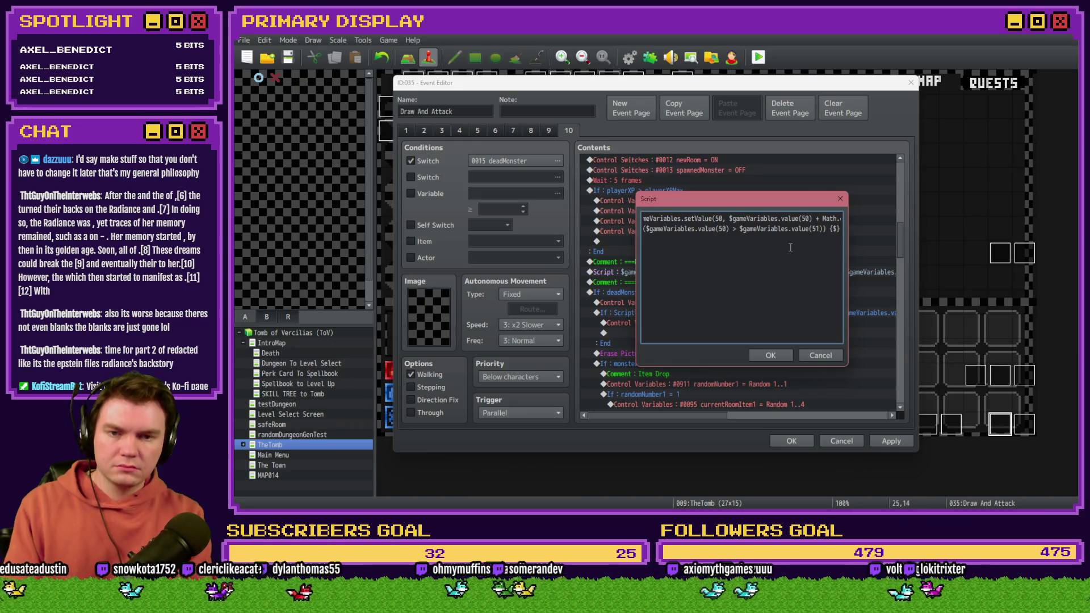
{"action": "type", "text": "gameVar"}
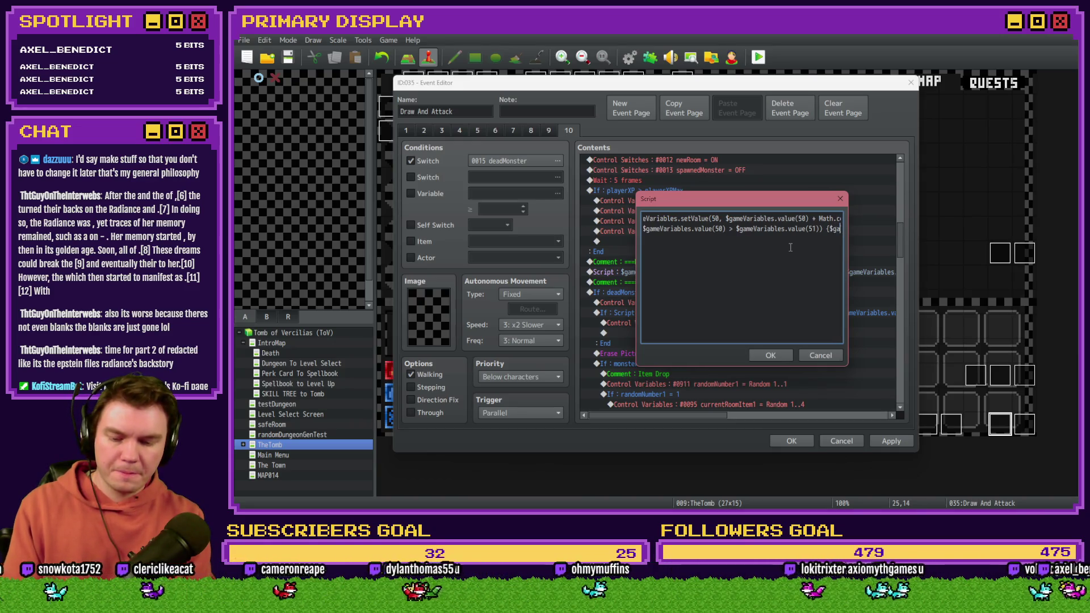
{"action": "type", "text": "iable"}
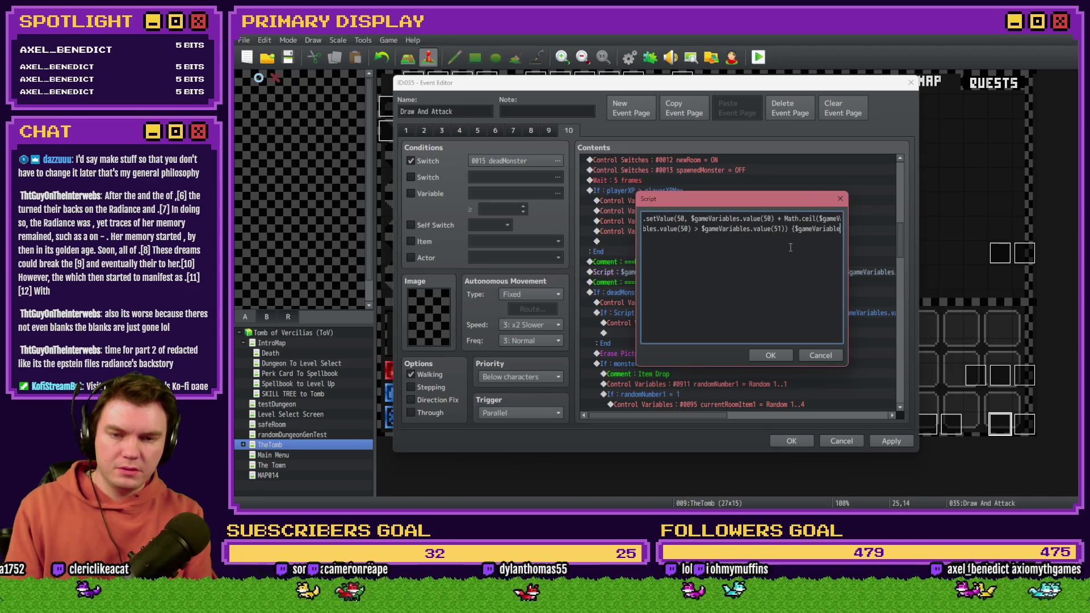
{"action": "type", "text": "s.setValue"}
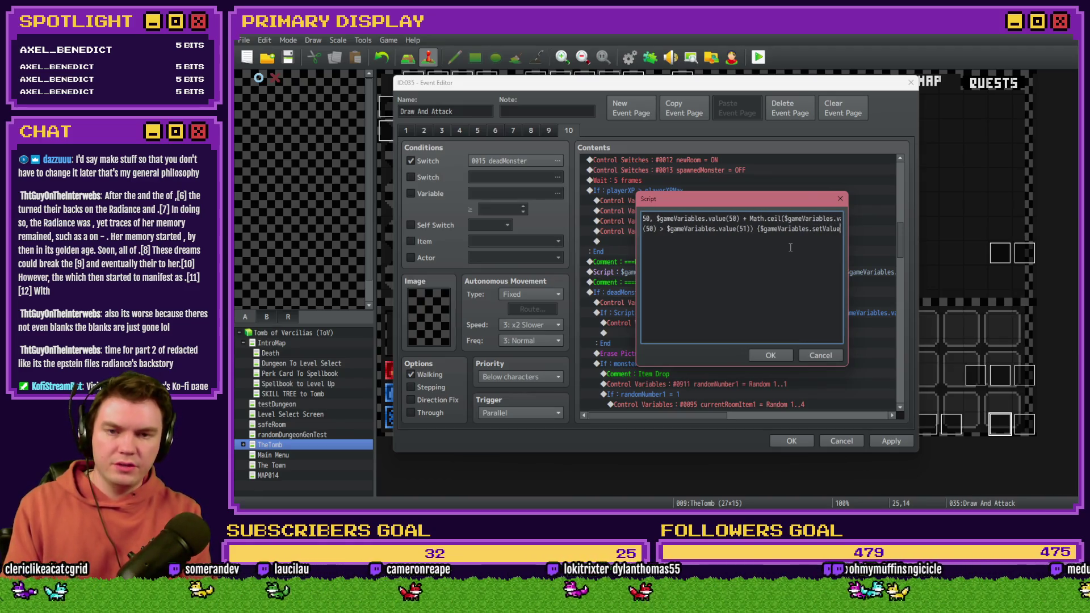
{"action": "type", "text": "()"}
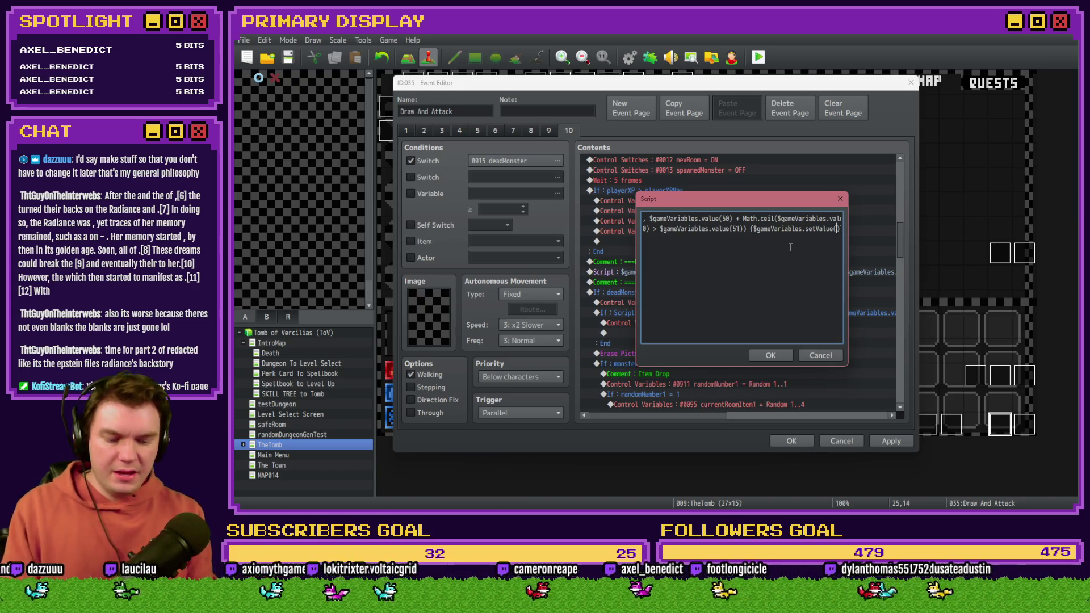
{"action": "type", "text": "50"}
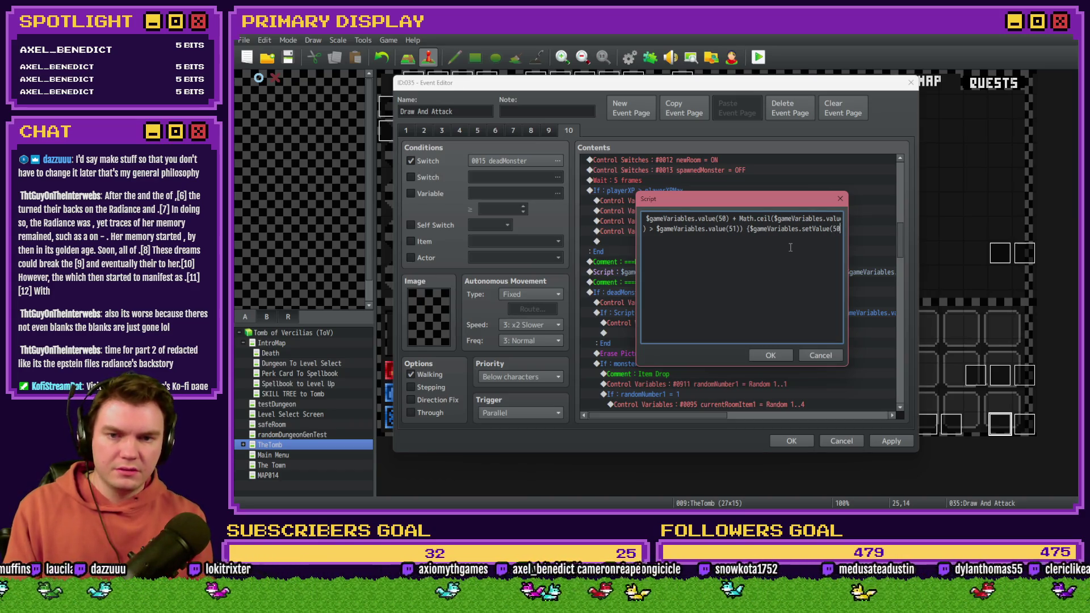
{"action": "key", "text": "Right"}
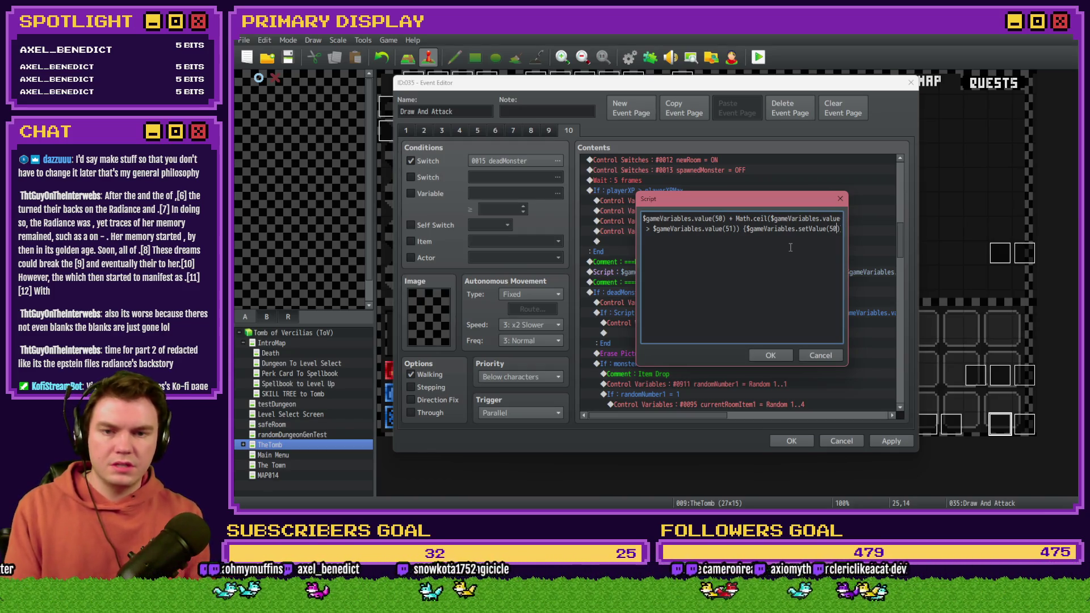
{"action": "type", "text": "$gameVariab"}
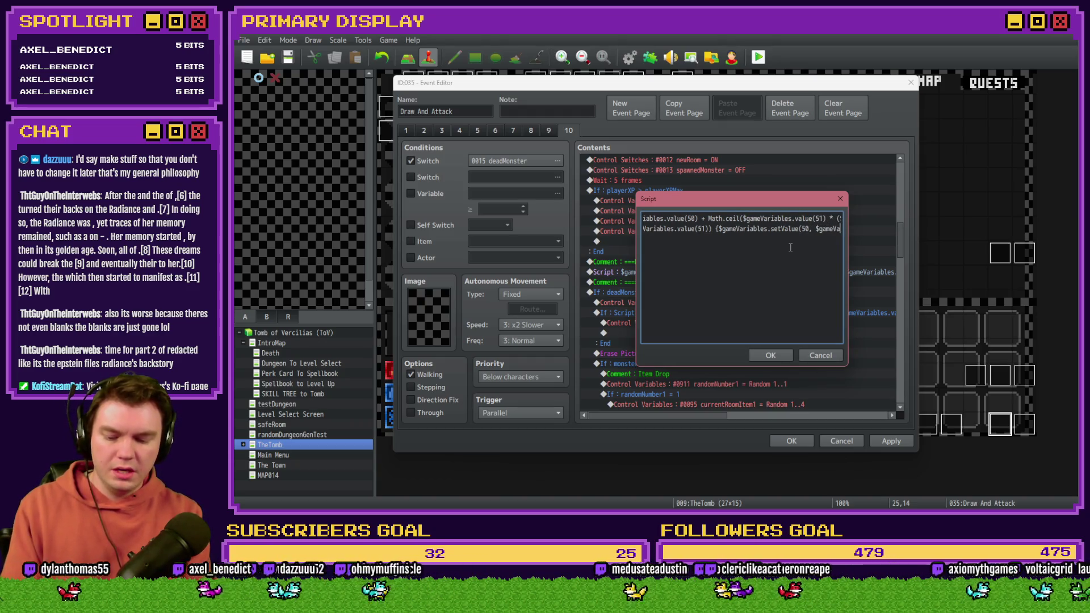
{"action": "type", "text": "les.value()"}
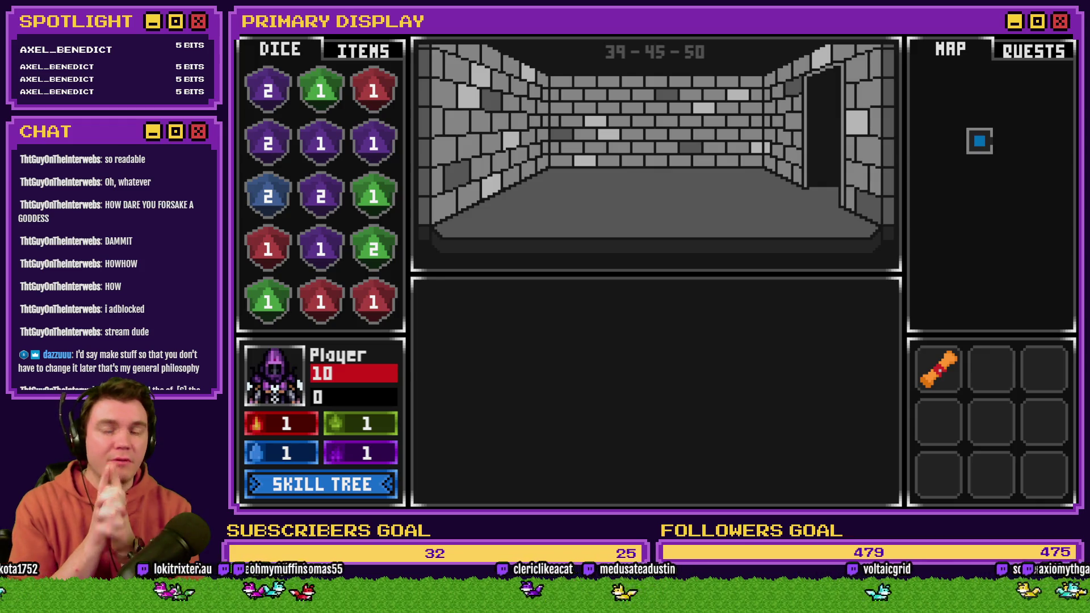
Step: Enter the skull encounter, hit once, stand, and see HP restored to 10
{"action": "key", "text": "w"}
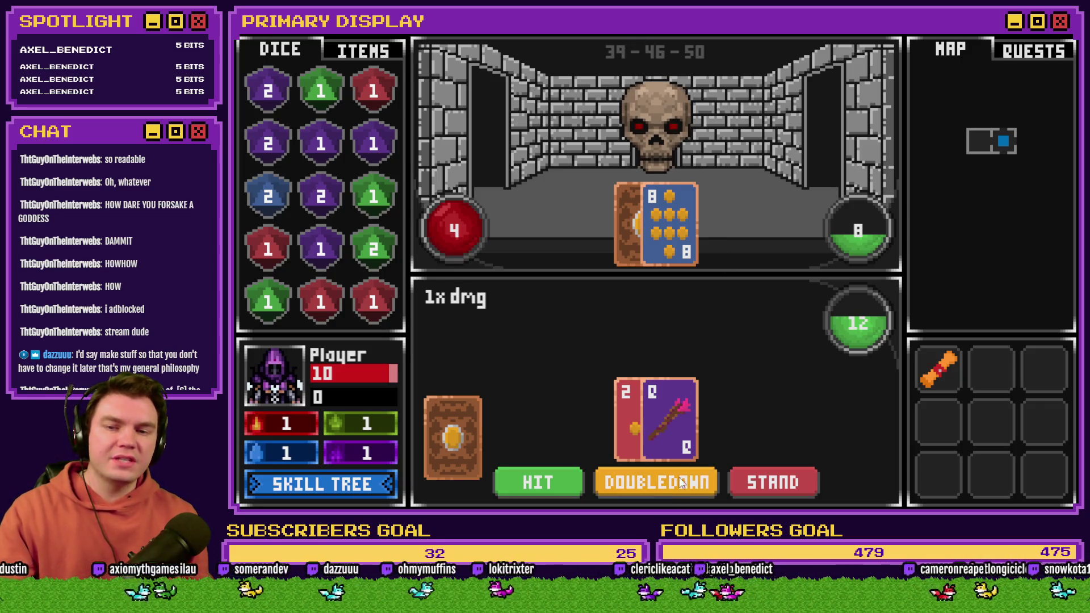
{"action": "left_click", "coordinate": [537, 484]}
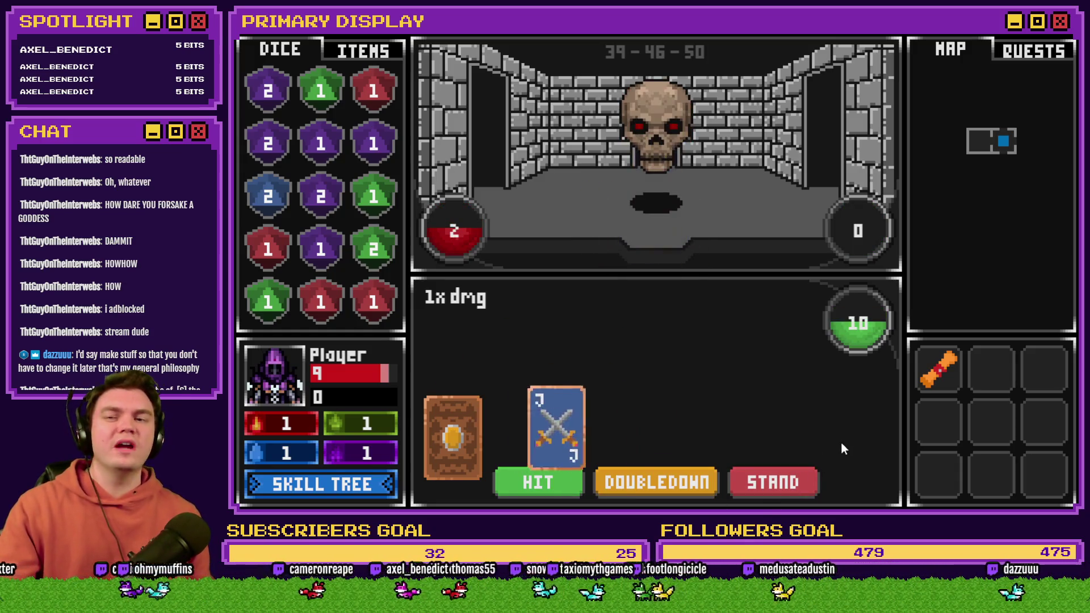
{"action": "left_click", "coordinate": [788, 480]}
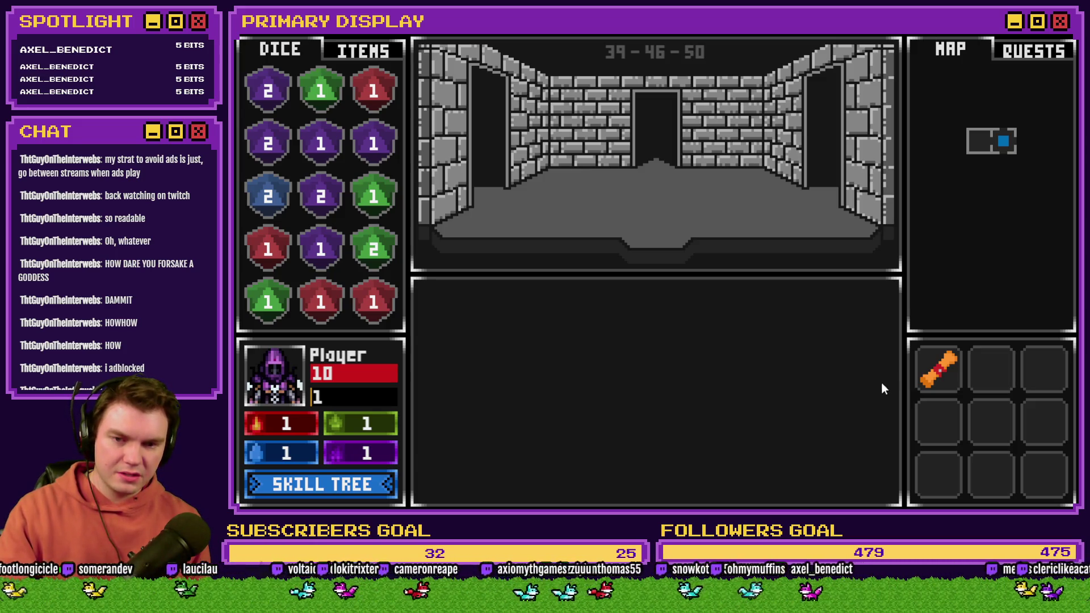
{"action": "mouse_move", "coordinate": [944, 379]}
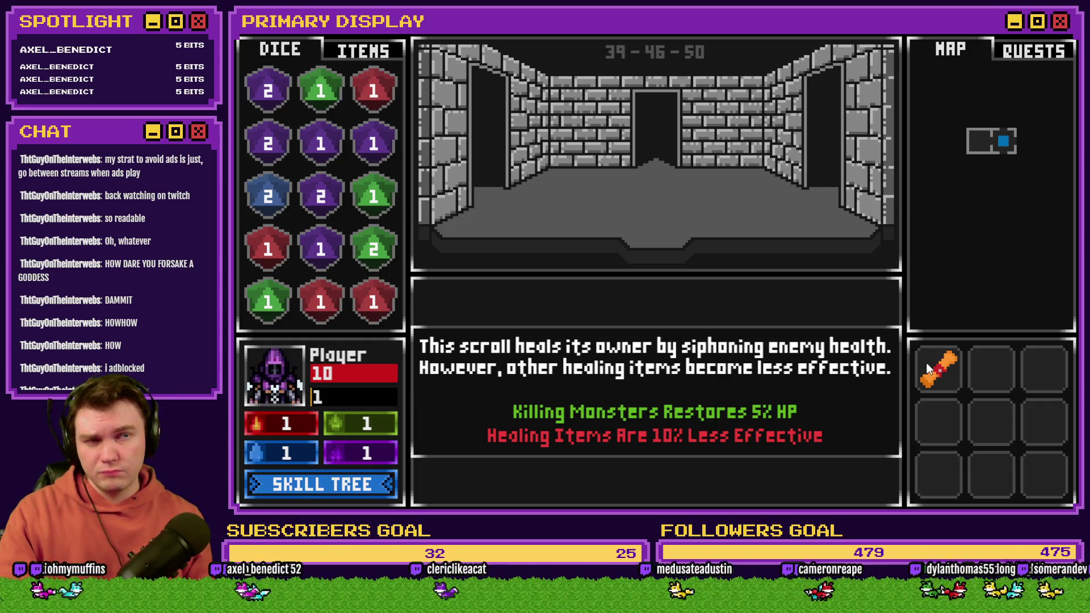
Step: Walk into the next room and beat the orc by drawing cards until the fight ends
{"action": "key", "text": "w"}
{"action": "key", "text": "w"}
{"action": "key", "text": "w"}
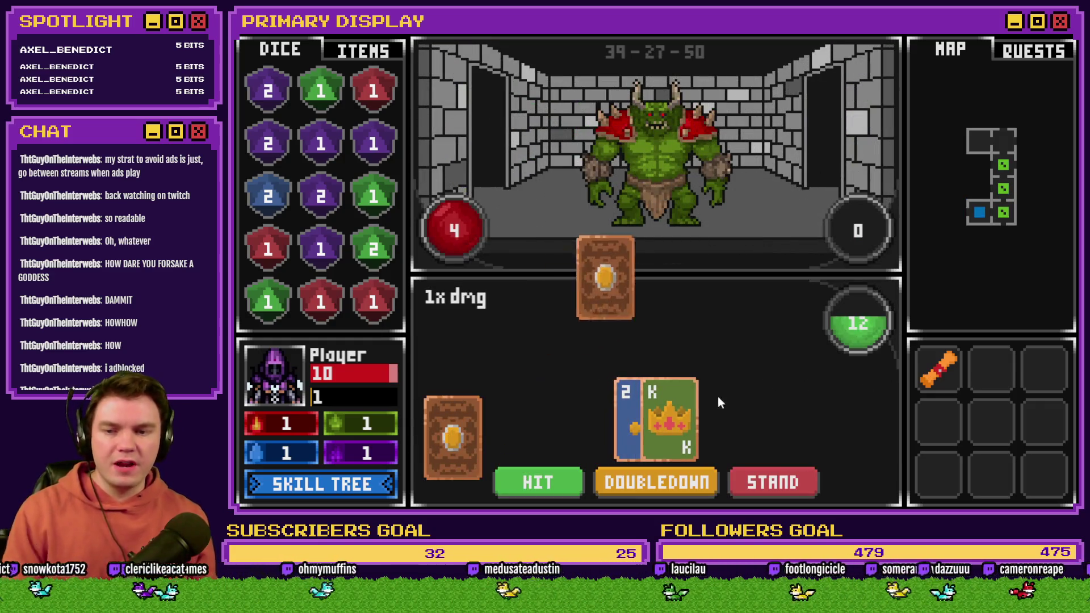
{"action": "left_click", "coordinate": [545, 485]}
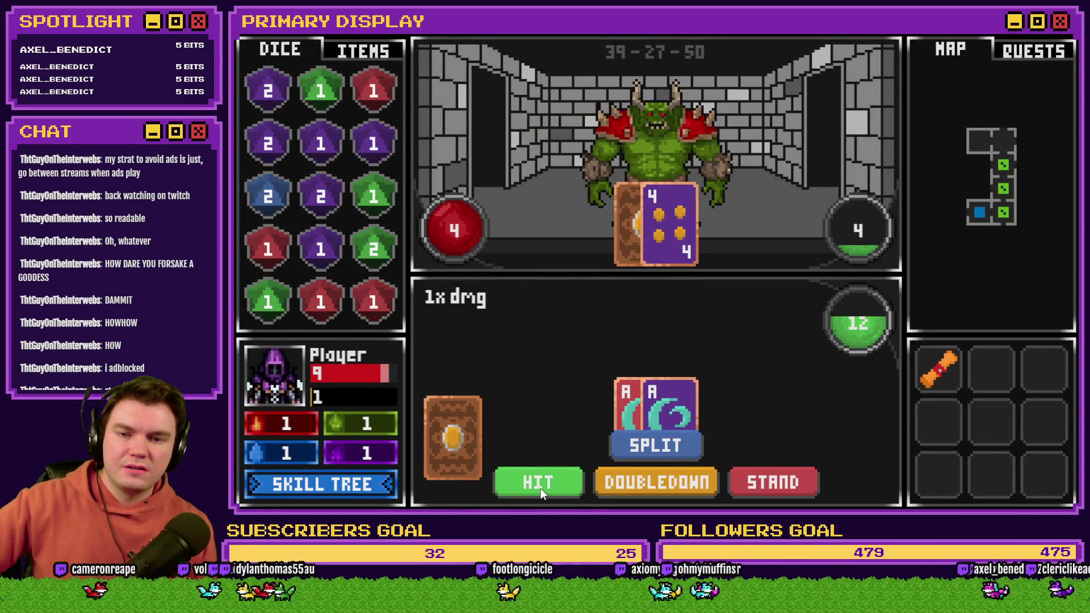
{"action": "left_click", "coordinate": [540, 489]}
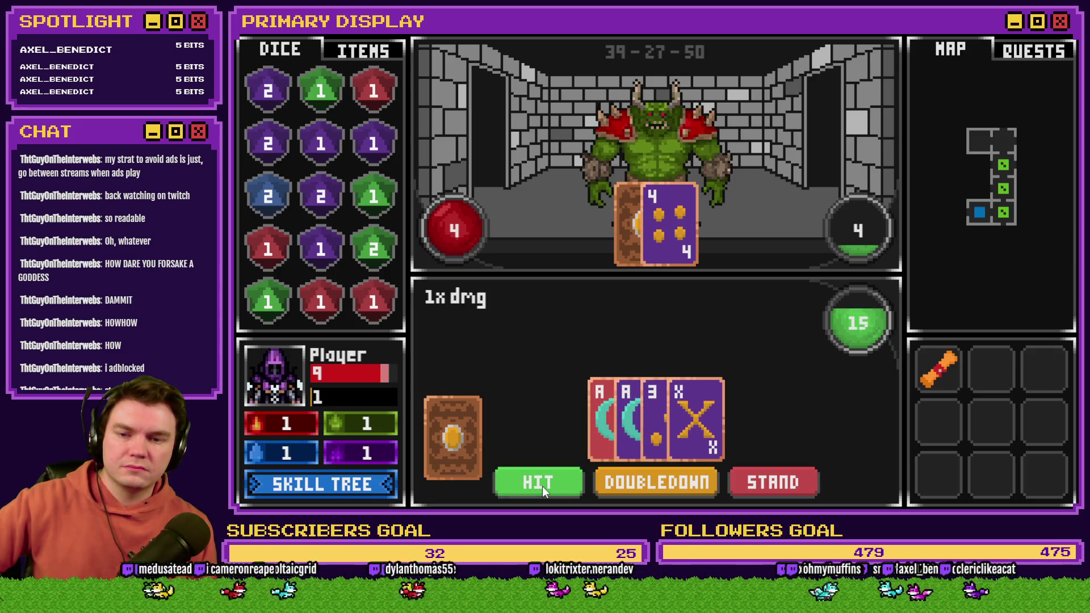
{"action": "left_click", "coordinate": [543, 486]}
{"action": "left_click", "coordinate": [543, 486]}
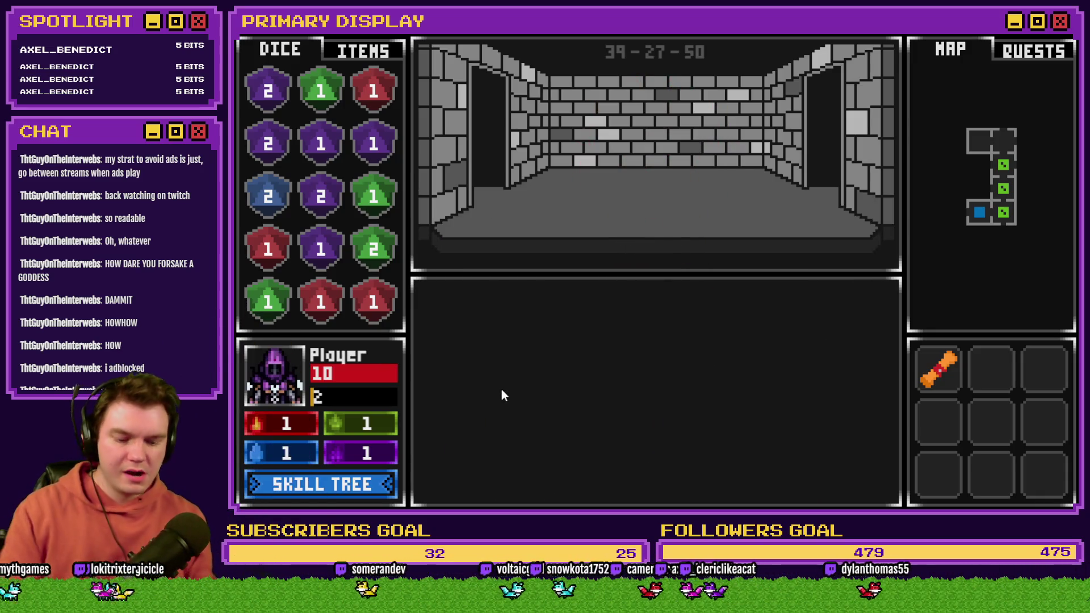
{"action": "key", "text": "w"}
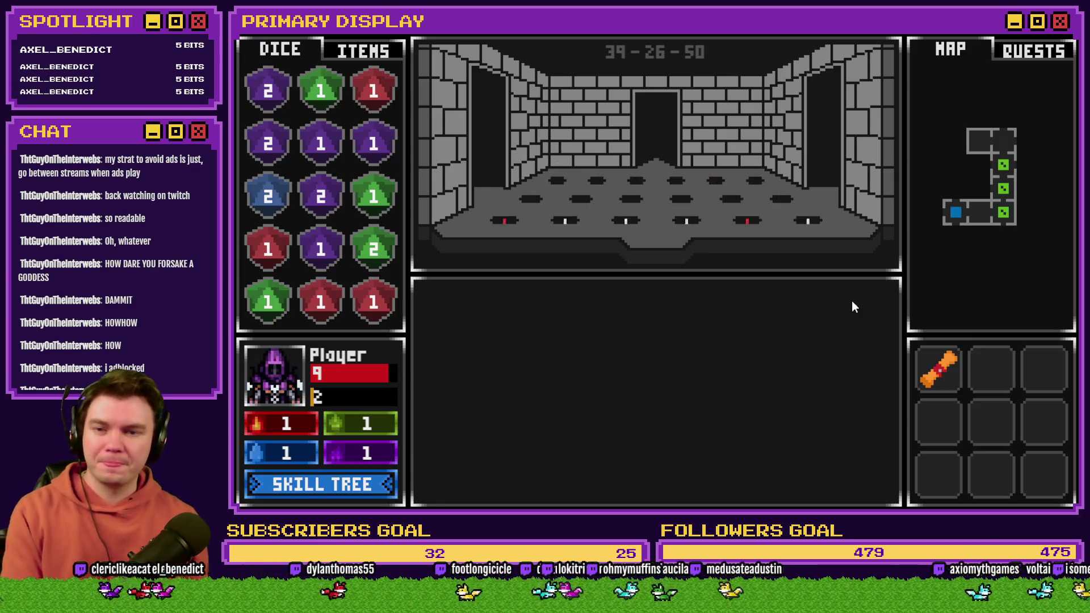
Step: Advance into the skull battle and draw three more cards, reaching a hand of 29
{"action": "key", "text": "w"}
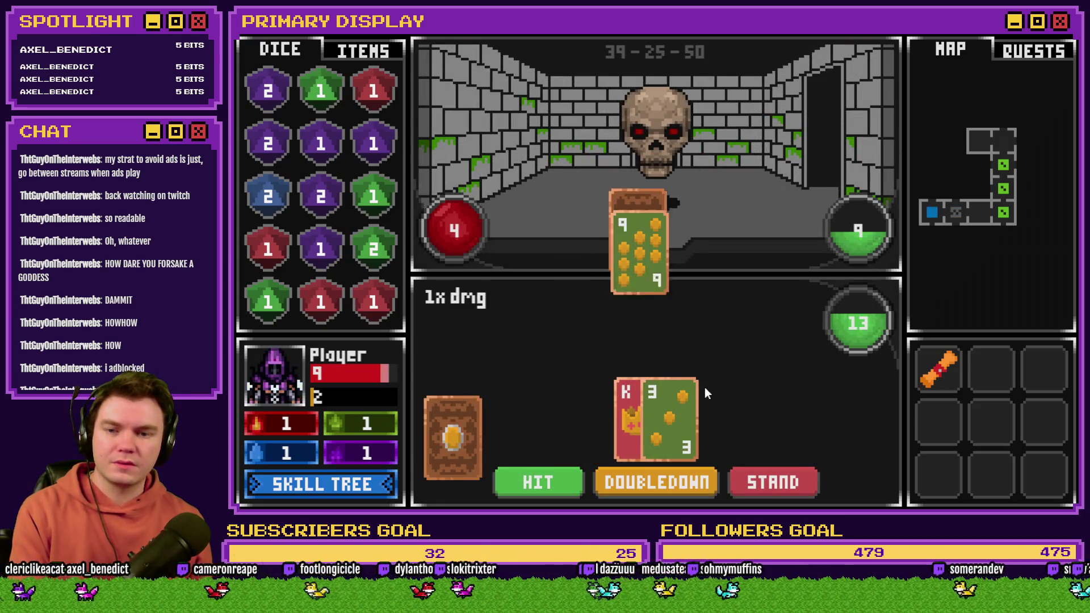
{"action": "left_click", "coordinate": [549, 477]}
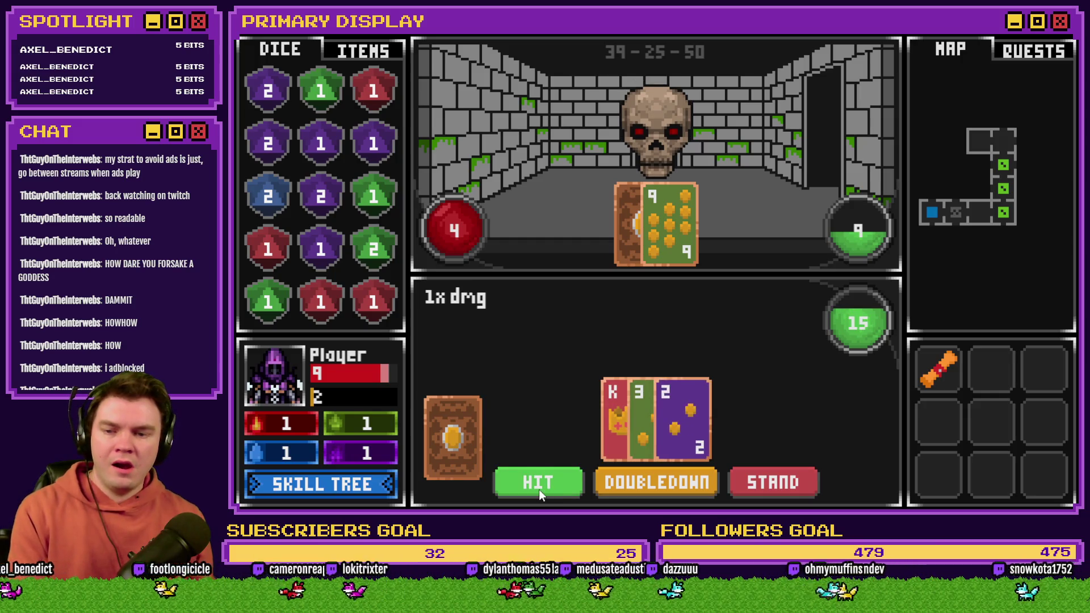
{"action": "left_click", "coordinate": [539, 490]}
{"action": "left_click", "coordinate": [540, 490]}
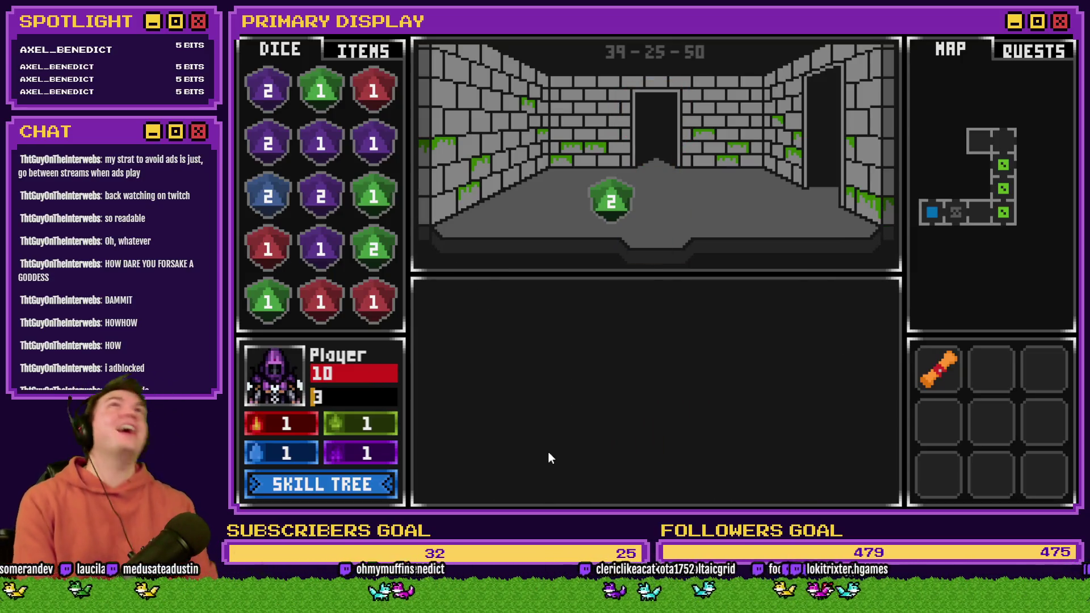
Step: In the F9 debug window, lower variable 0050 playerHP from 10 to 5 and resume play
{"action": "key", "text": "F9"}
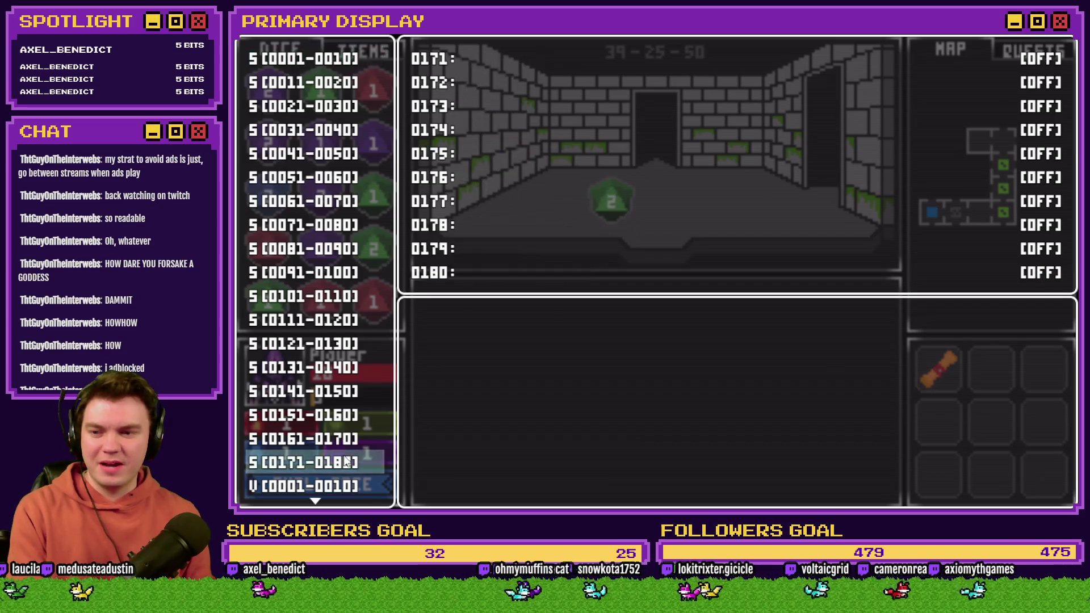
{"action": "scroll", "coordinate": [344, 463], "scroll_direction": "down", "scroll_amount": 5}
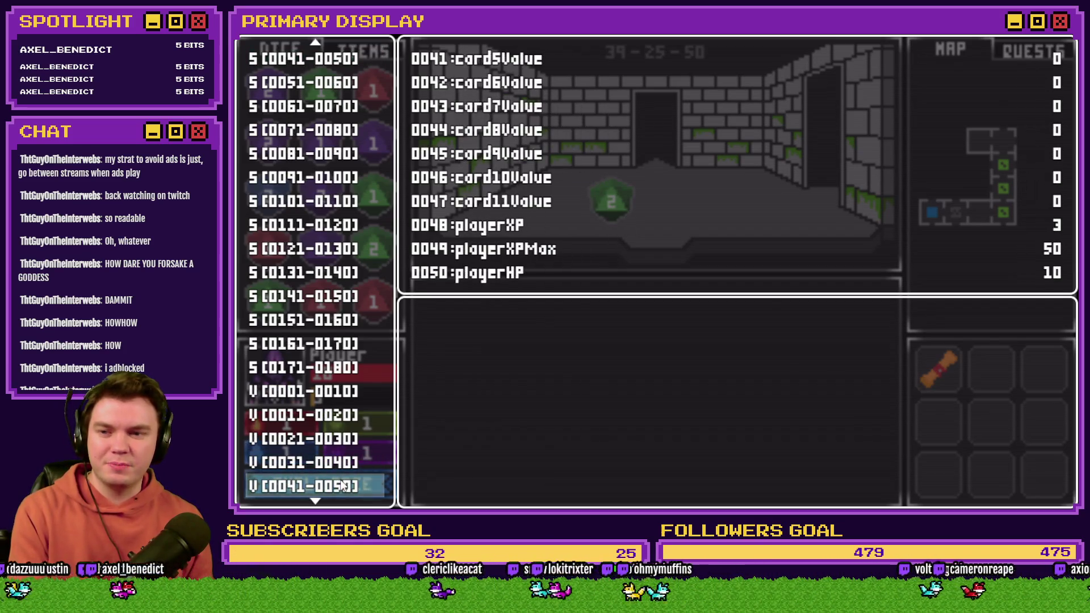
{"action": "key", "text": "Return"}
{"action": "key", "text": "Up"}
{"action": "key", "text": "Left"}
{"action": "key", "text": "Left"}
{"action": "key", "text": "Left"}
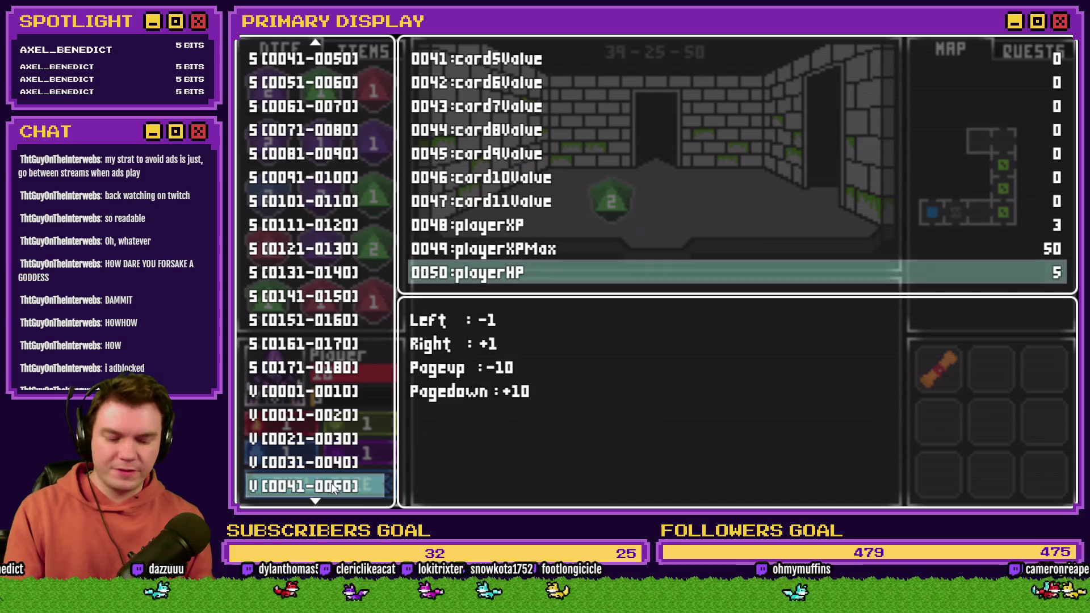
{"action": "key", "text": "Escape"}
{"action": "key", "text": "Escape"}
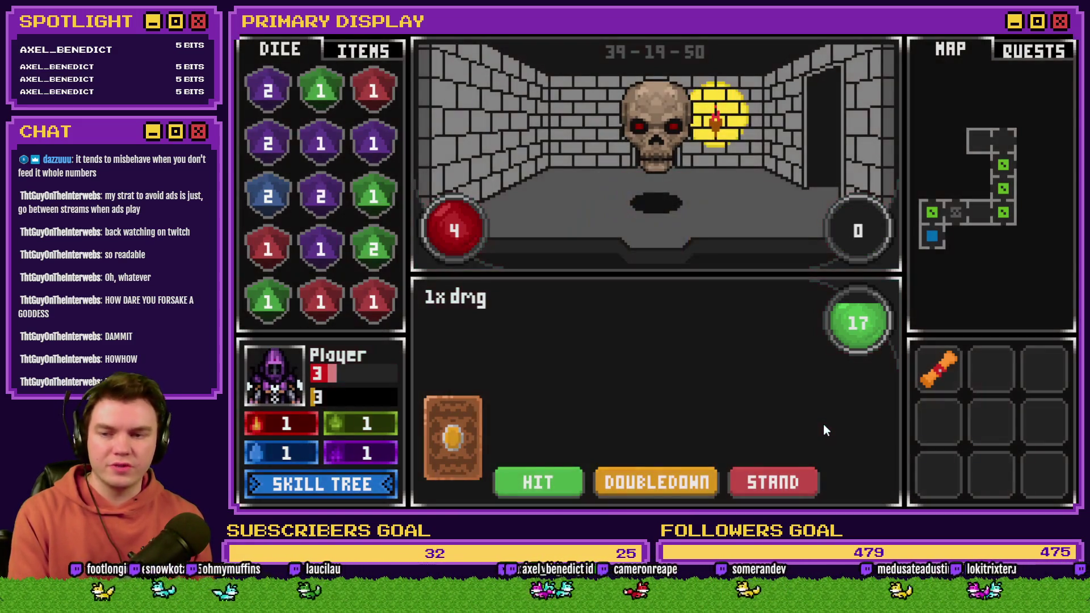
Step: Play a card round: stand, hit once, then stand so the skull reveals its cards
{"action": "left_click", "coordinate": [763, 478]}
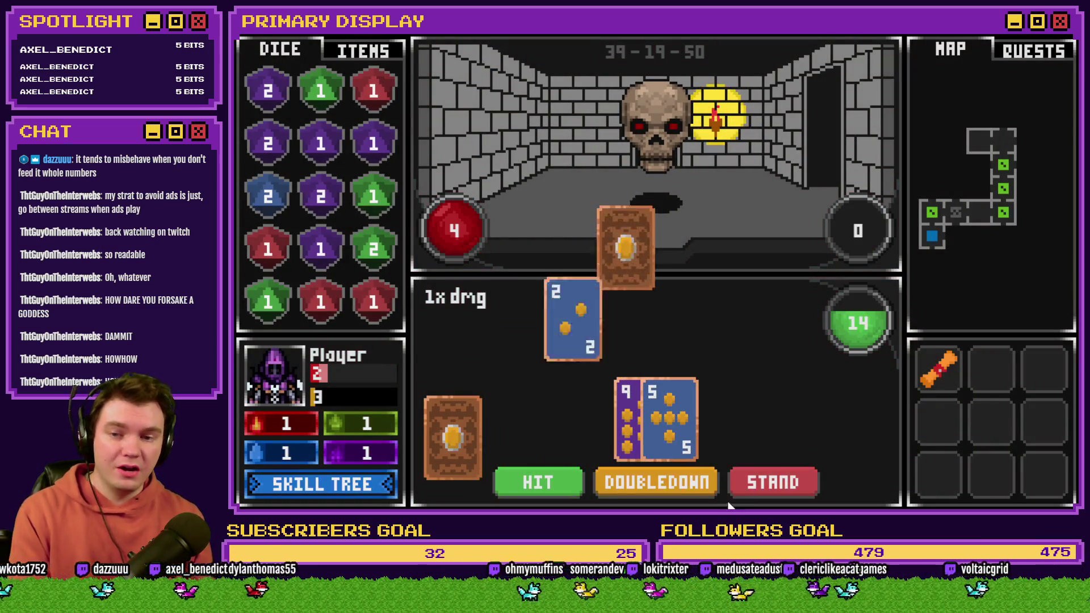
{"action": "left_click", "coordinate": [535, 483]}
{"action": "left_click", "coordinate": [747, 490]}
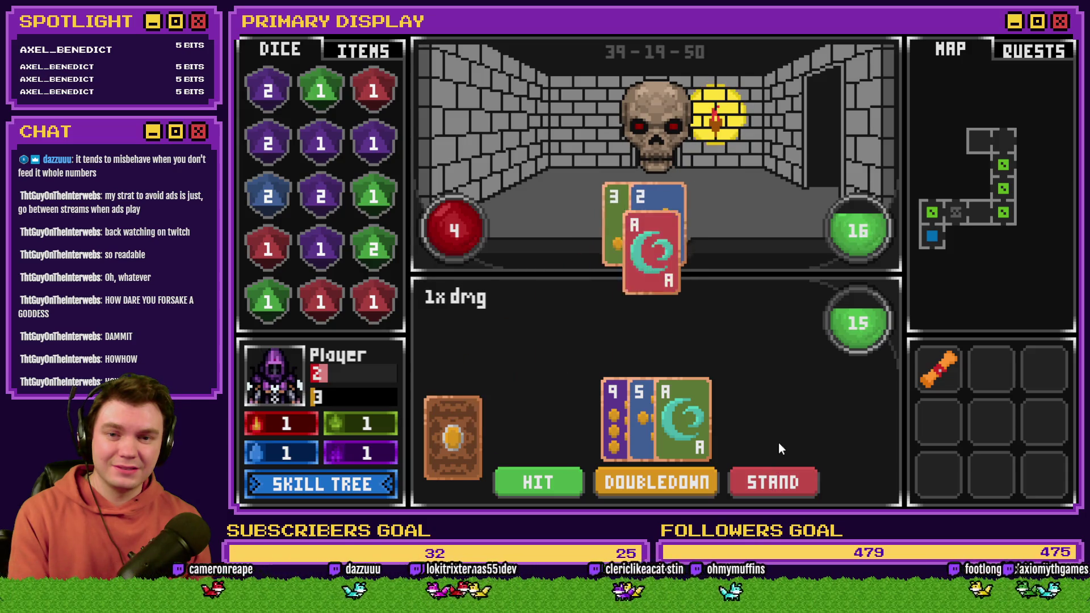
Step: Raise playerHP to 6 in the debug window, then hit twice to reach 21
{"action": "key", "text": "F9"}
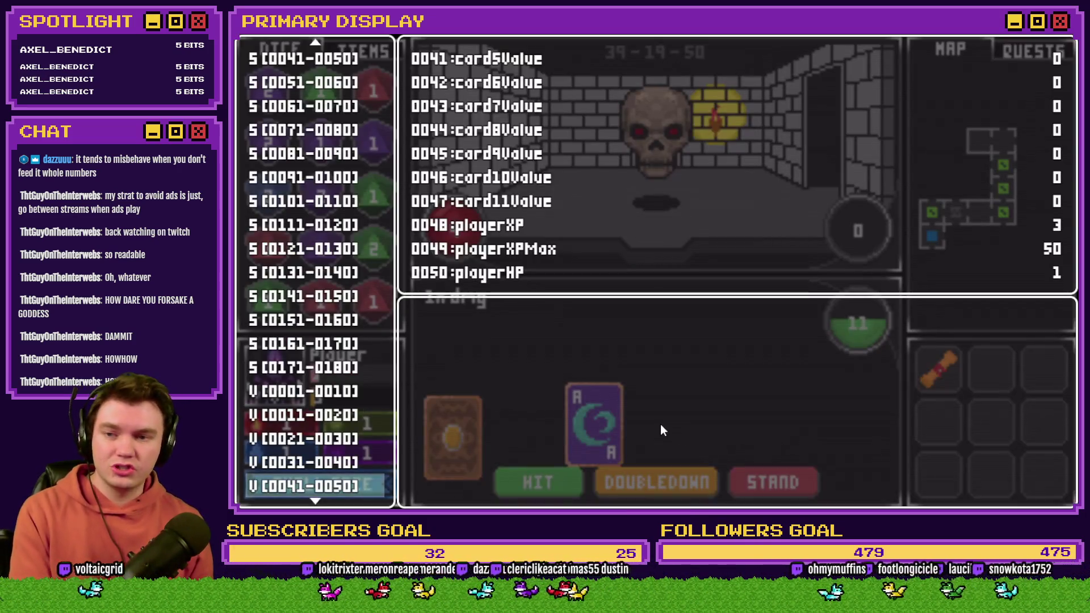
{"action": "key", "text": "Return"}
{"action": "key", "text": "Up"}
{"action": "key", "text": "Right"}
{"action": "key", "text": "Right"}
{"action": "key", "text": "Right"}
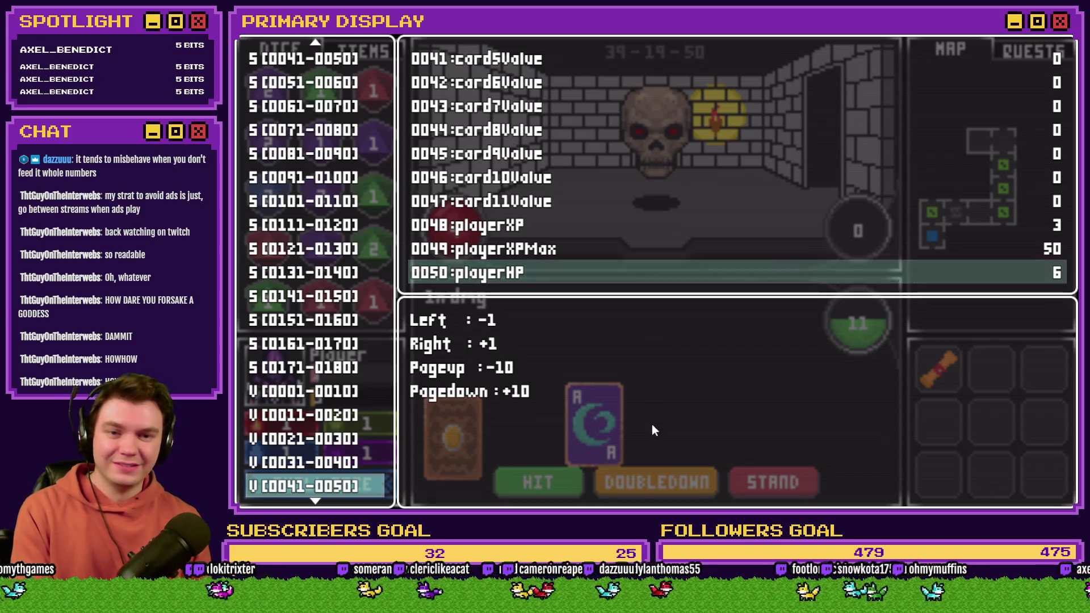
{"action": "key", "text": "Escape"}
{"action": "key", "text": "Escape"}
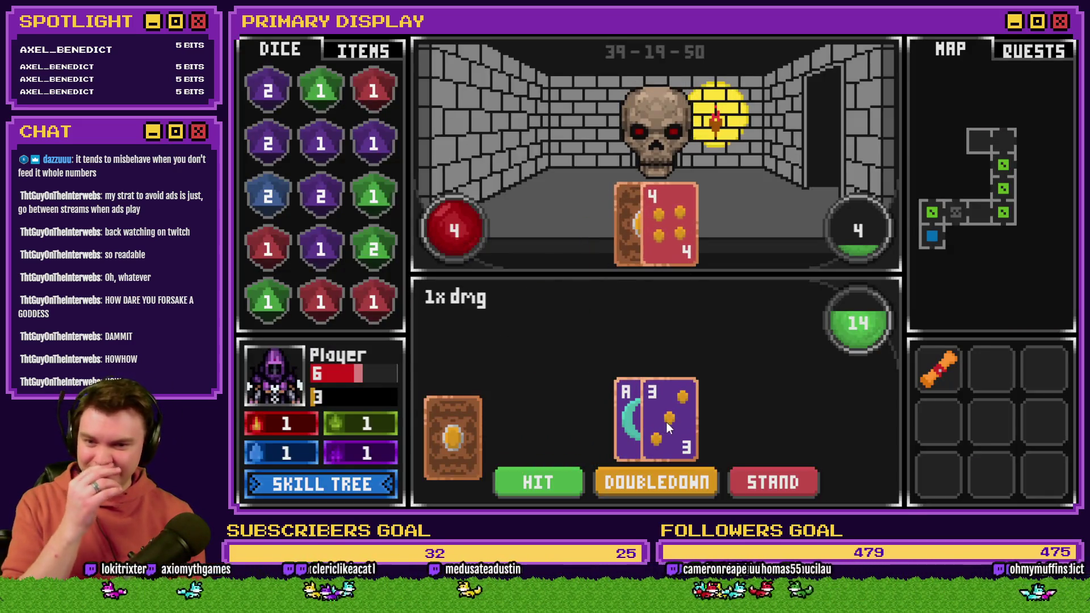
{"action": "left_click", "coordinate": [538, 481]}
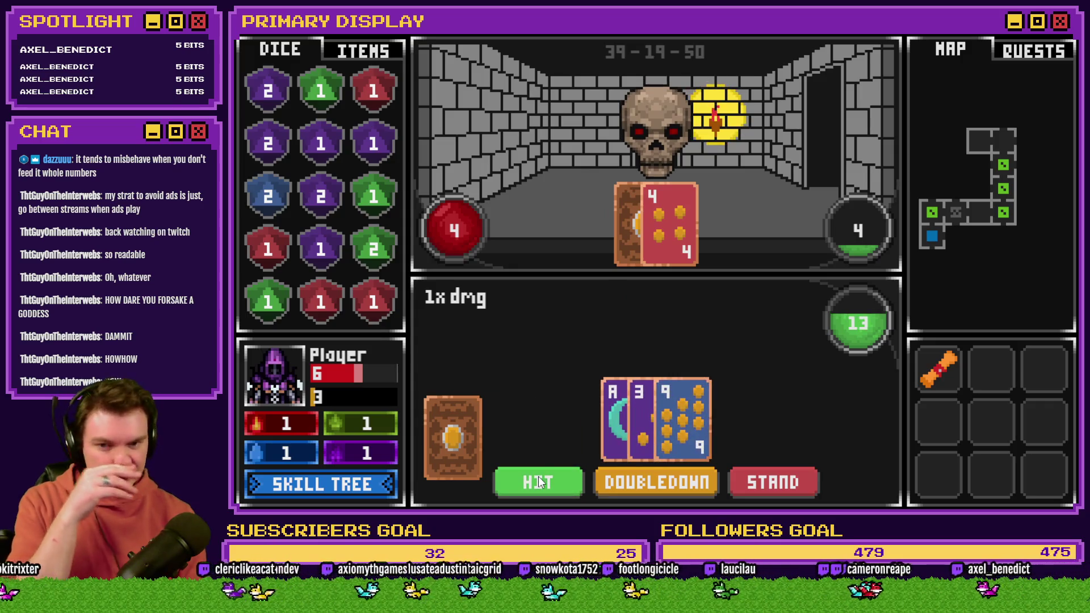
{"action": "left_click", "coordinate": [543, 485]}
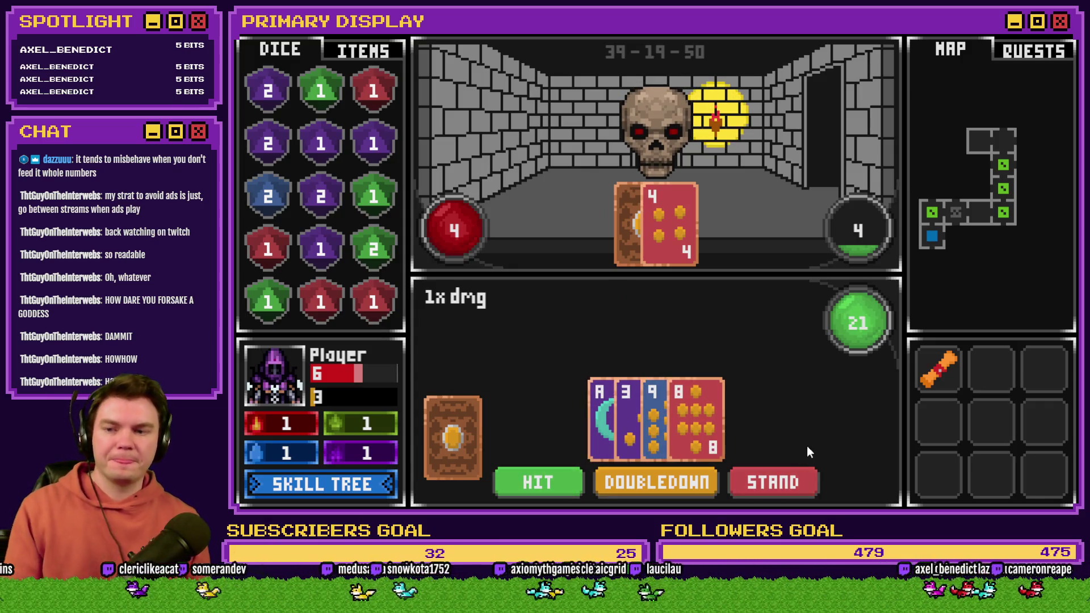
Step: Lower playerHP to 3 in the debug view, then stand to let the skull reveal
{"action": "key", "text": "F1"}
{"action": "key", "text": "Return"}
{"action": "key", "text": "Up"}
{"action": "key", "text": "Left"}
{"action": "key", "text": "Left"}
{"action": "key", "text": "Escape"}
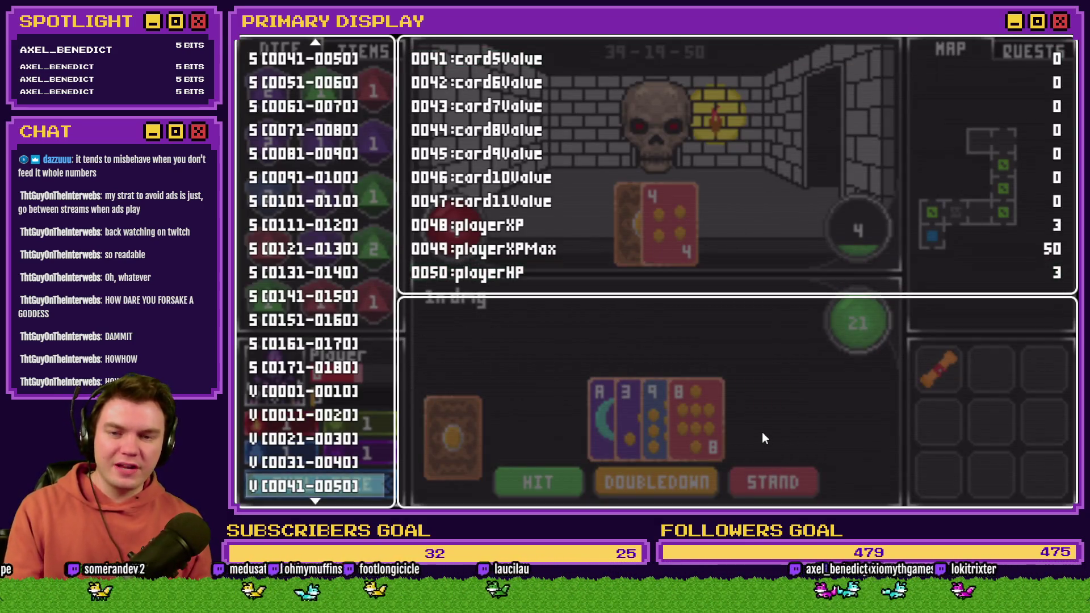
{"action": "key", "text": "F1"}
{"action": "left_click", "coordinate": [782, 485]}
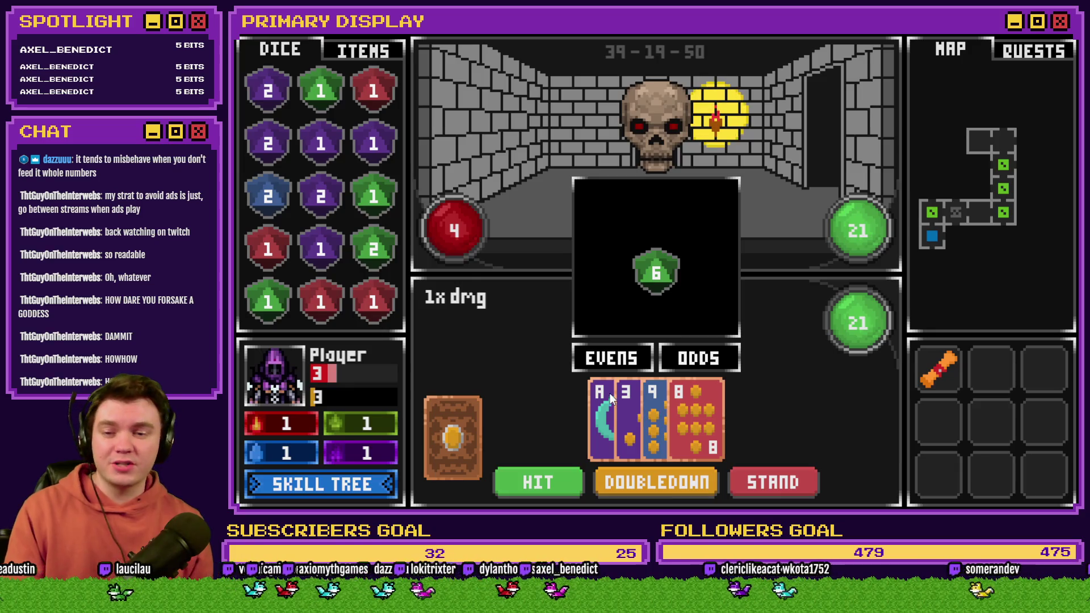
Step: Bet EVENS, then play rounds with HIT and STAND, standing on 20 in the last
{"action": "left_click", "coordinate": [611, 363]}
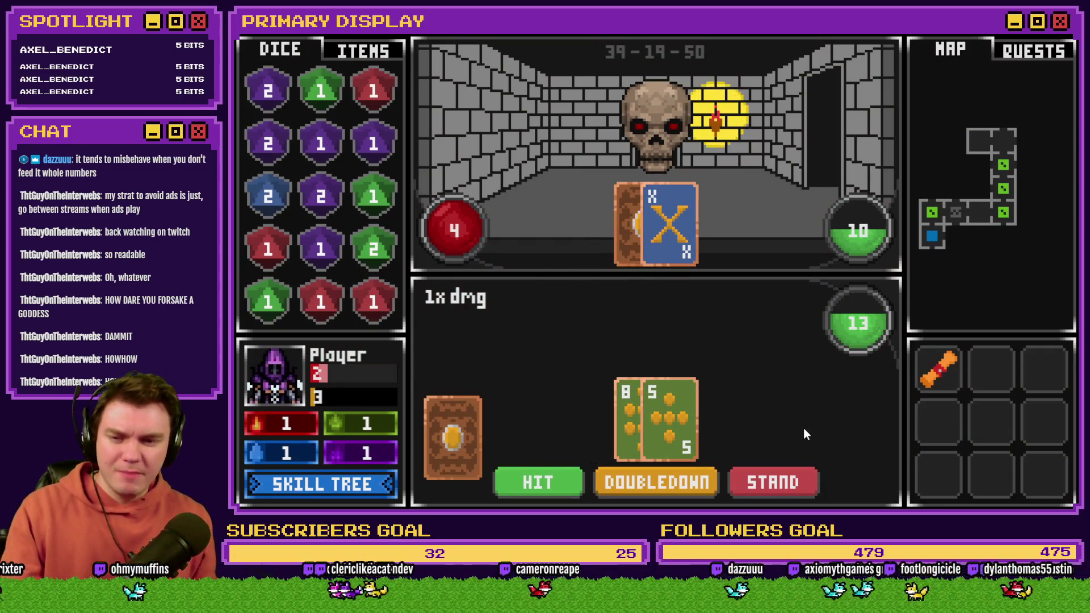
{"action": "left_click", "coordinate": [546, 489]}
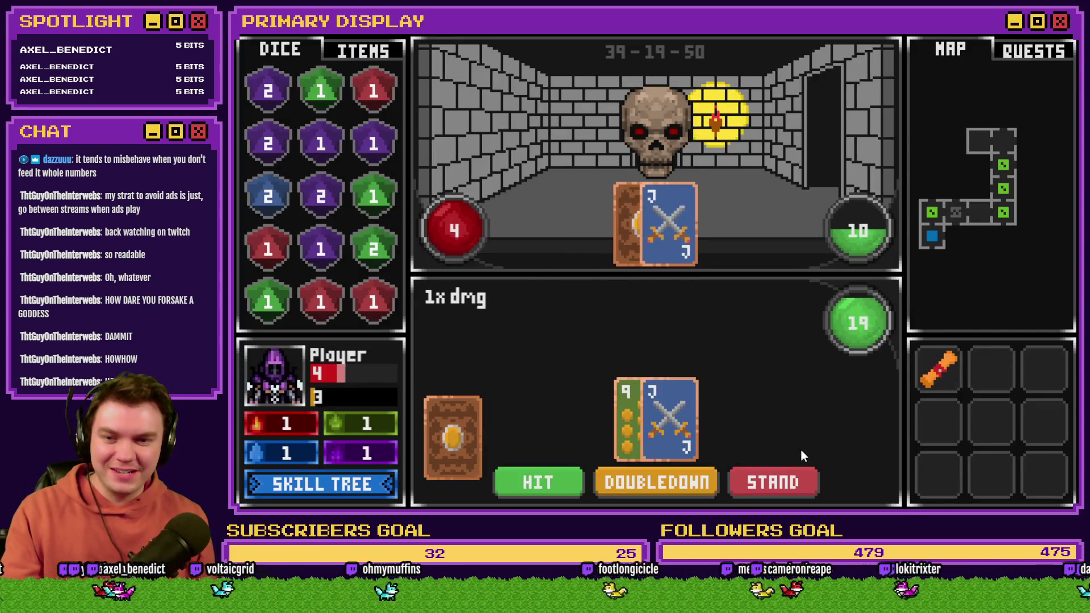
{"action": "left_click", "coordinate": [783, 482]}
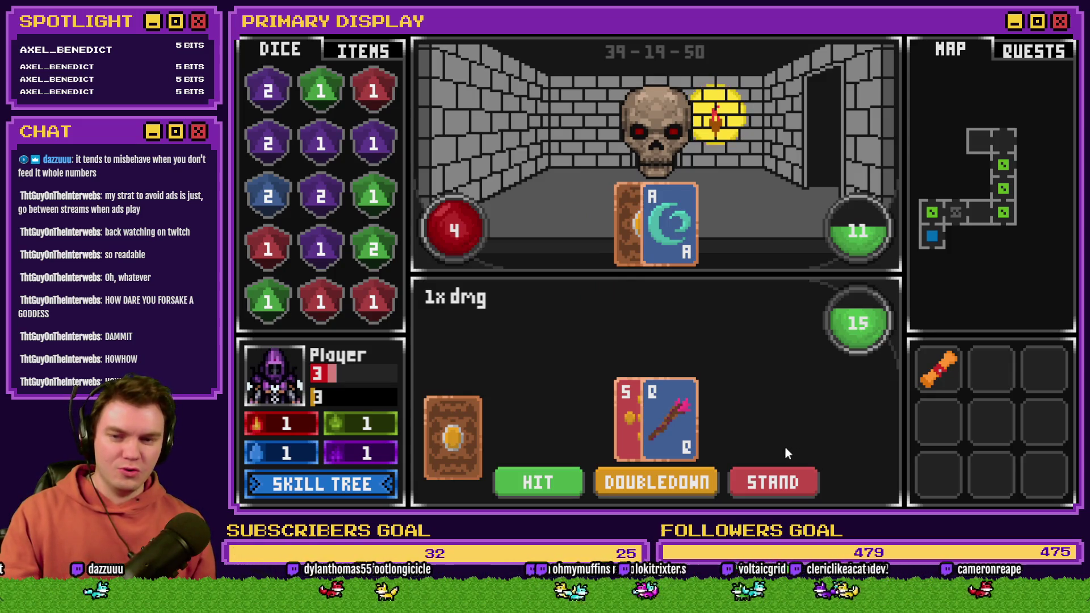
{"action": "left_click", "coordinate": [772, 480]}
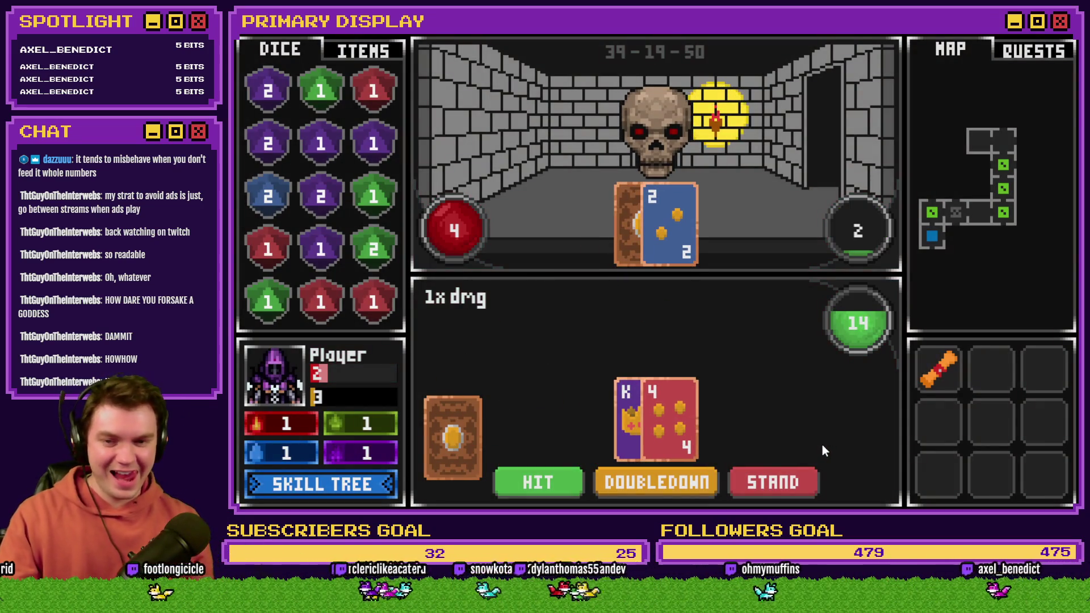
{"action": "left_click", "coordinate": [533, 482]}
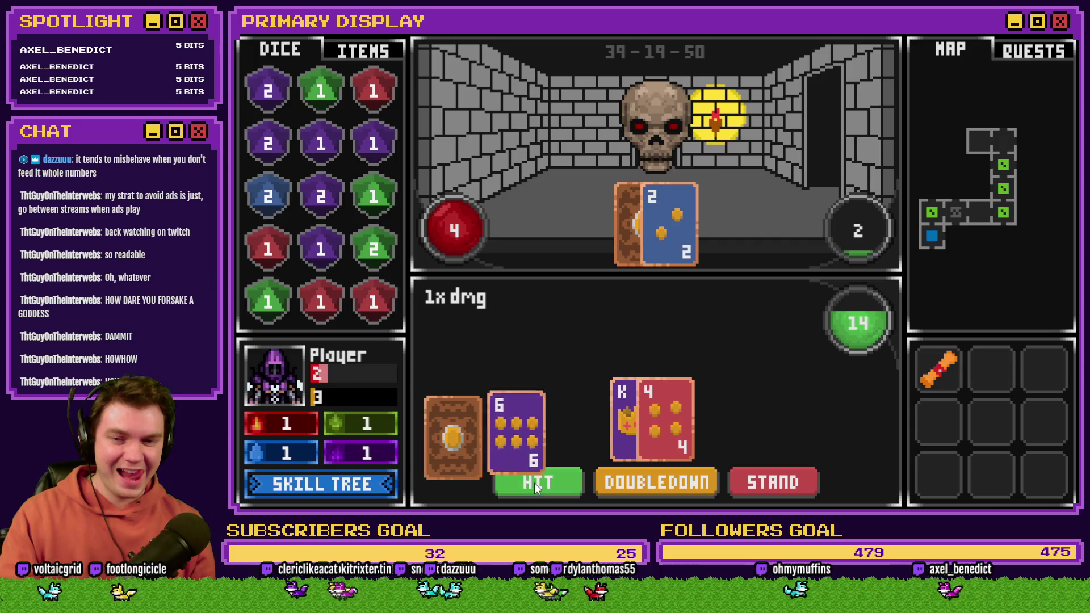
{"action": "left_click", "coordinate": [769, 482]}
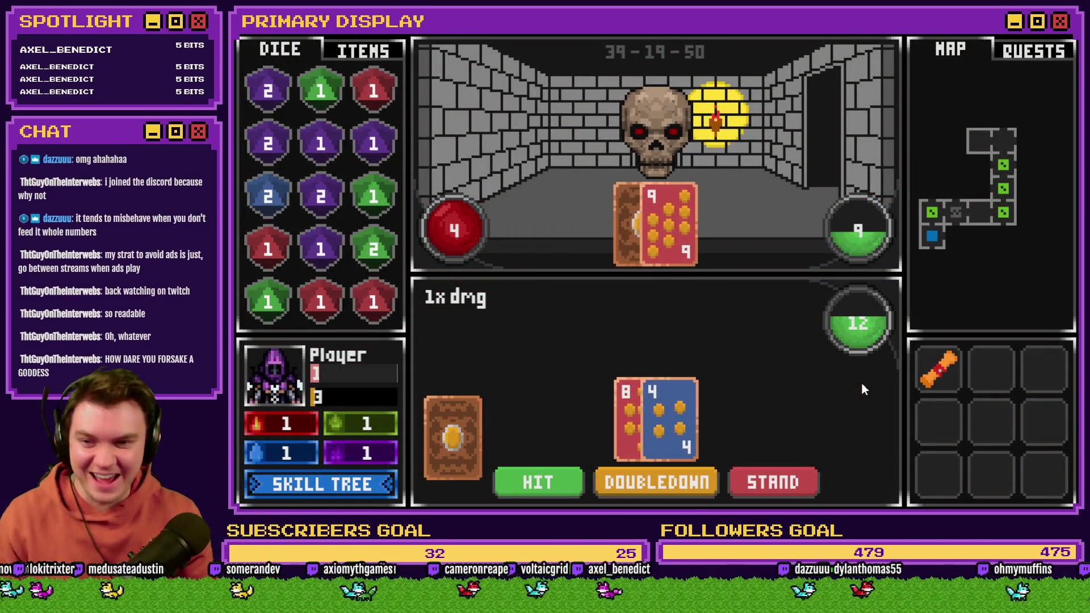
Step: Raise the playerHP variable in the debug view and resume the game
{"action": "key", "text": "F1"}
{"action": "key", "text": "Up"}
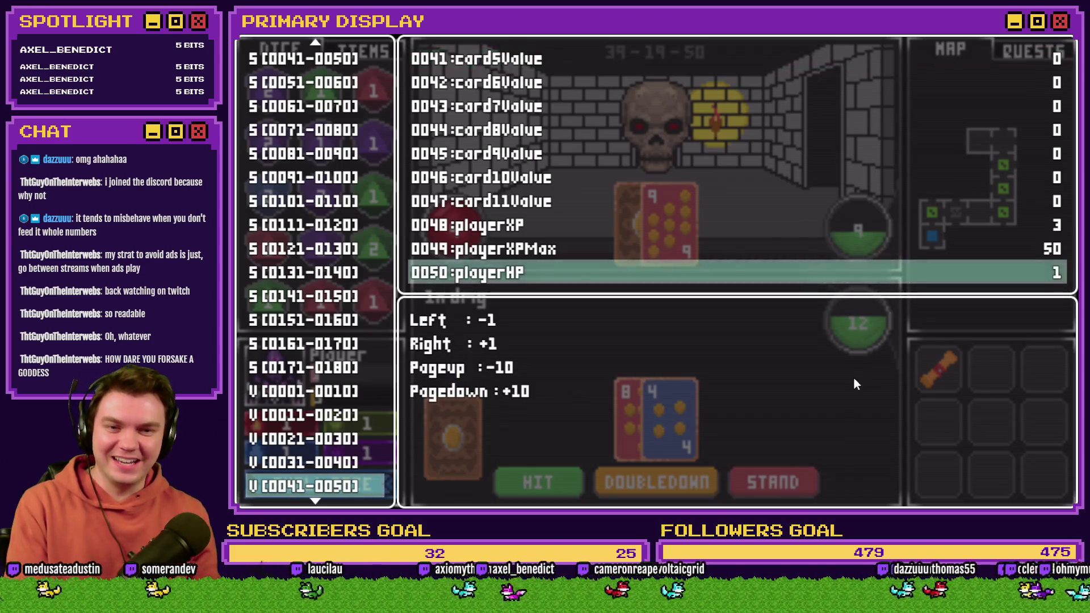
{"action": "key", "text": "F1"}
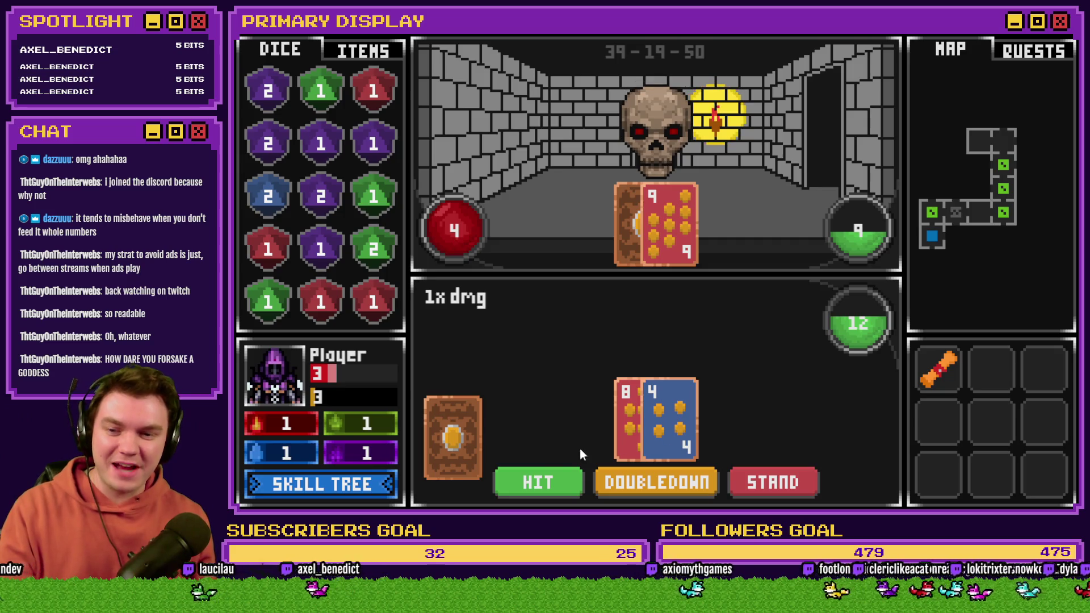
Step: Hit to 20, stand, draw again to beat the skull, then end the playtest
{"action": "left_click", "coordinate": [539, 481]}
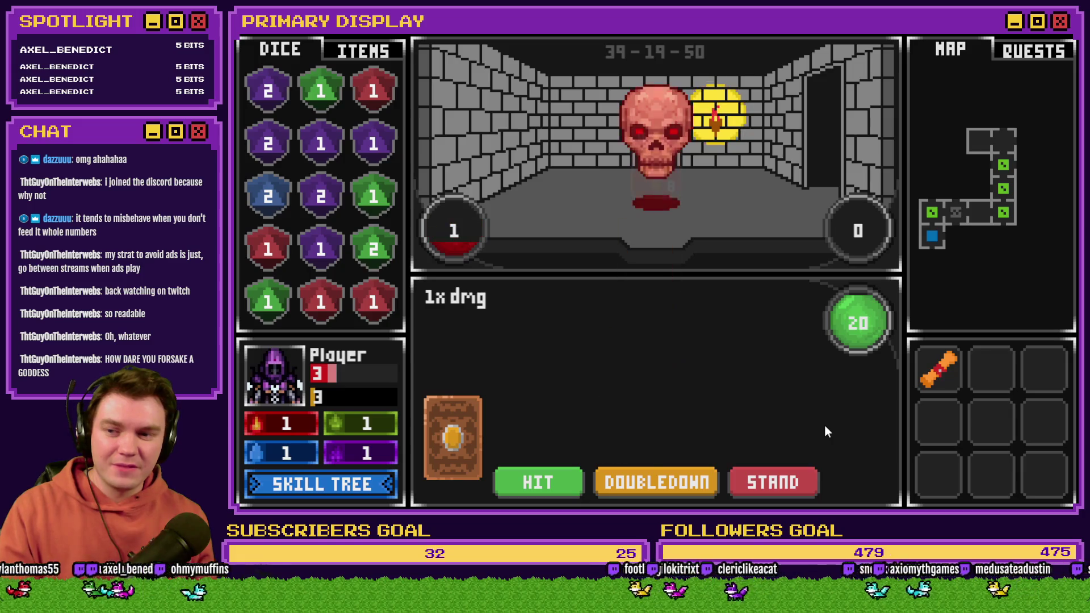
{"action": "left_click", "coordinate": [789, 484]}
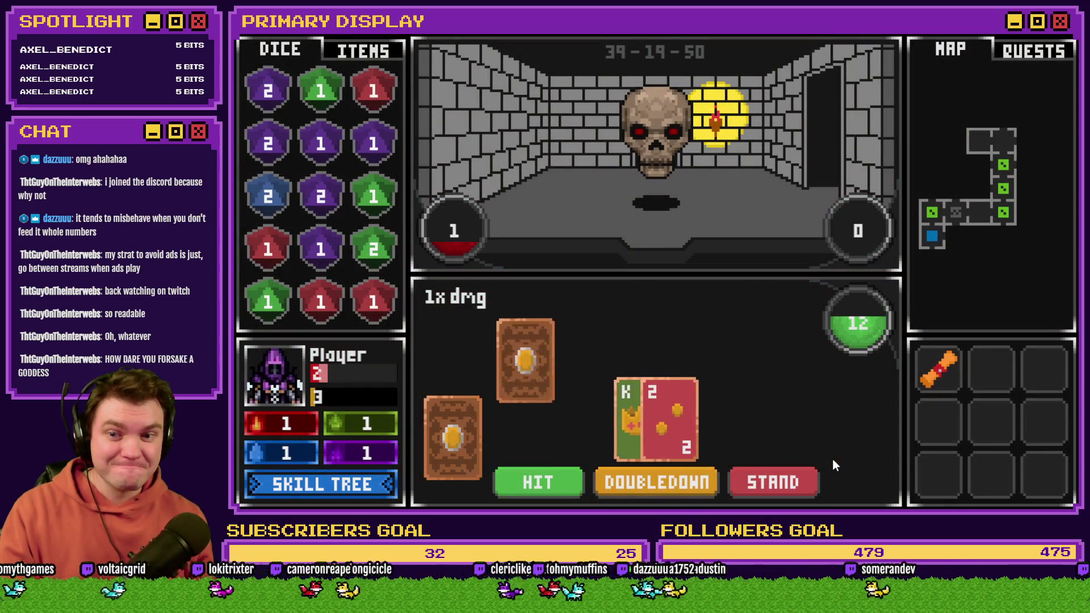
{"action": "left_click", "coordinate": [537, 482]}
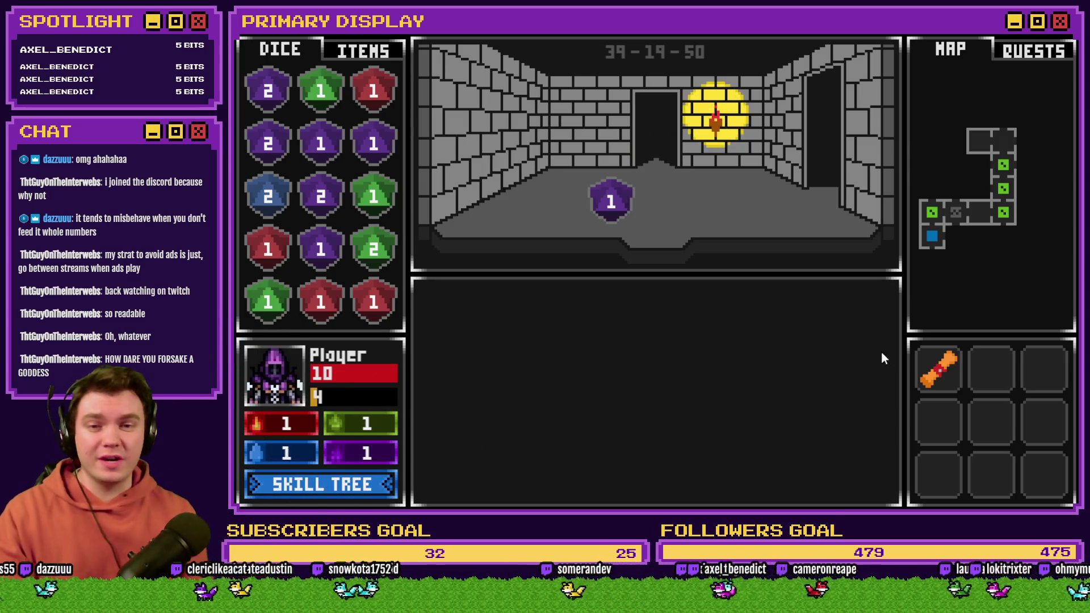
{"action": "key", "text": "alt+F4"}
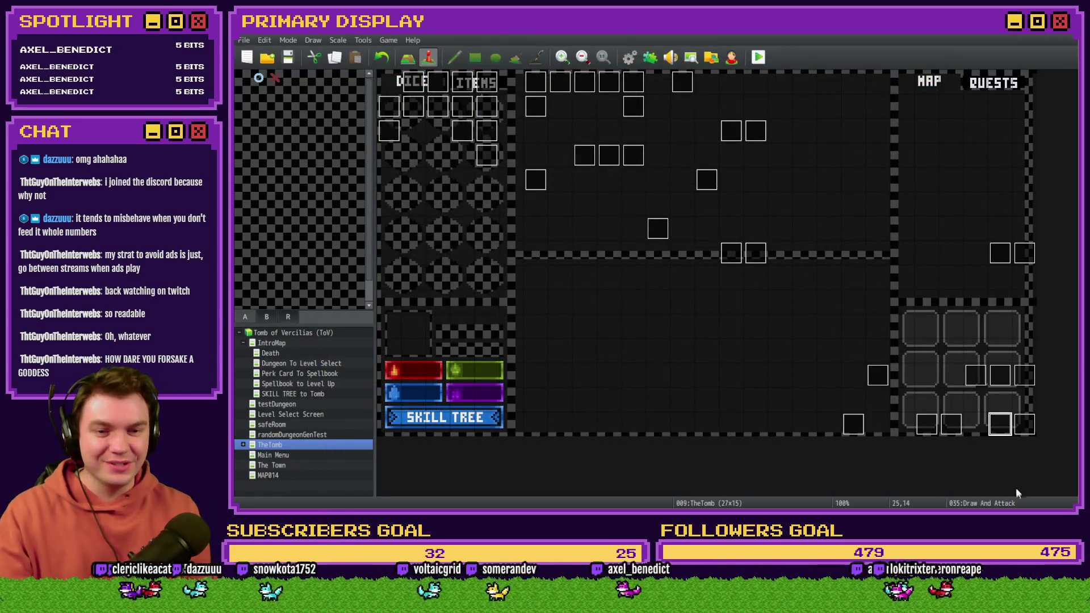
Step: On Draw And Attack page 10, comment out the variable 50 vs 51 cap line with //
{"action": "double_click", "coordinate": [999, 423]}
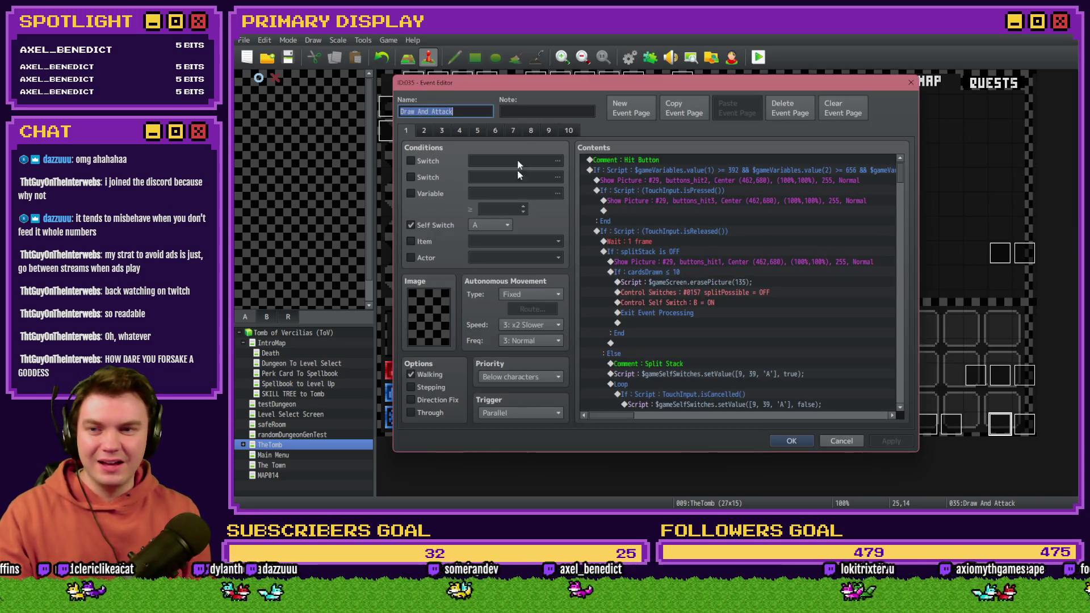
{"action": "left_click", "coordinate": [577, 130]}
{"action": "left_click_drag", "start_coordinate": [901, 177], "coordinate": [907, 237]}
{"action": "left_click", "coordinate": [800, 271]}
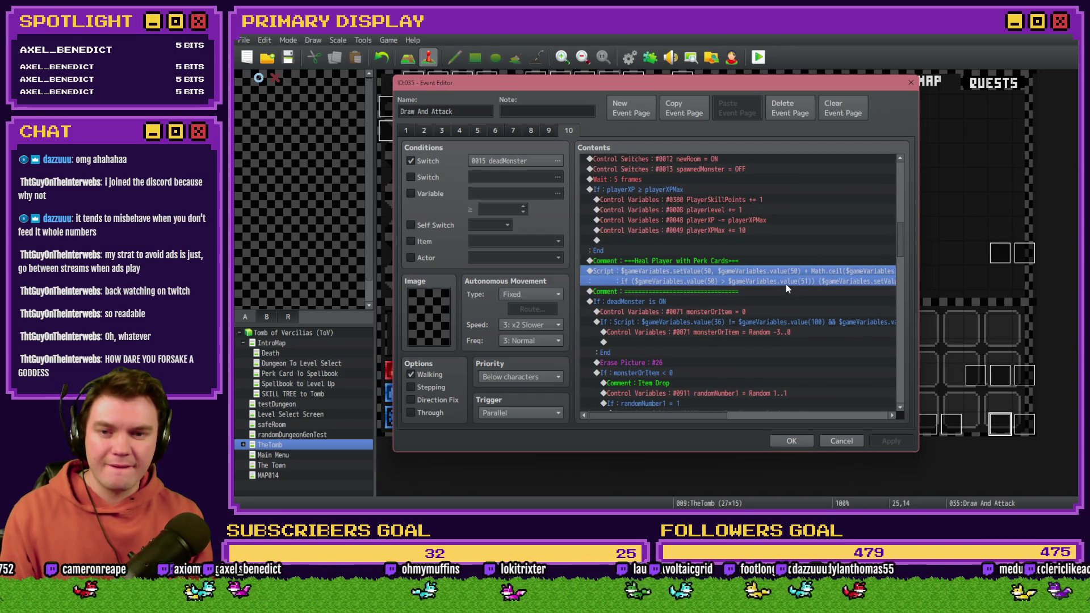
{"action": "double_click", "coordinate": [786, 284]}
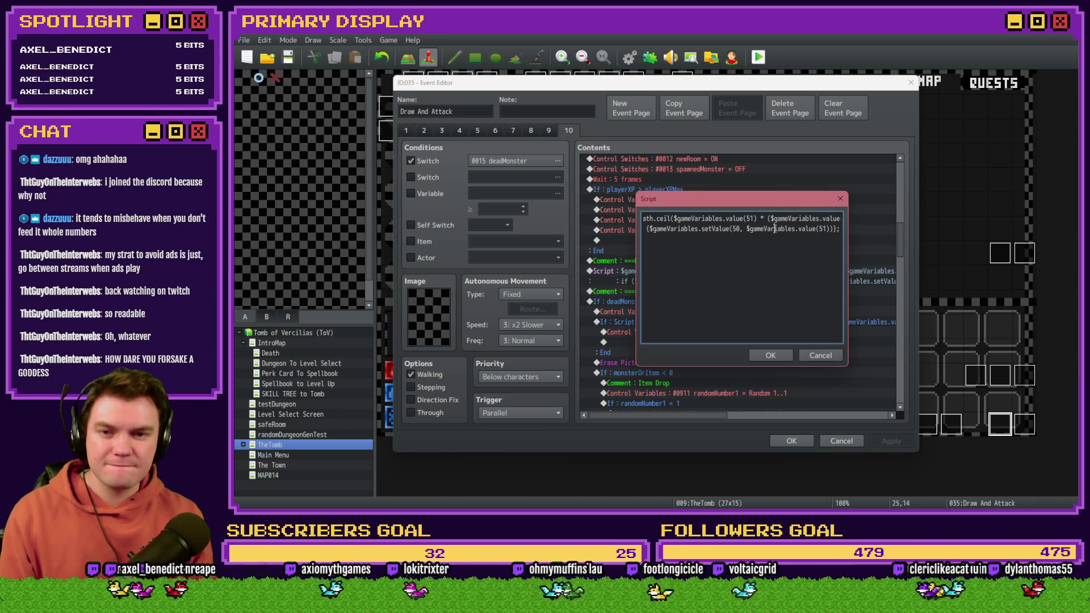
{"action": "key", "text": "Home"}
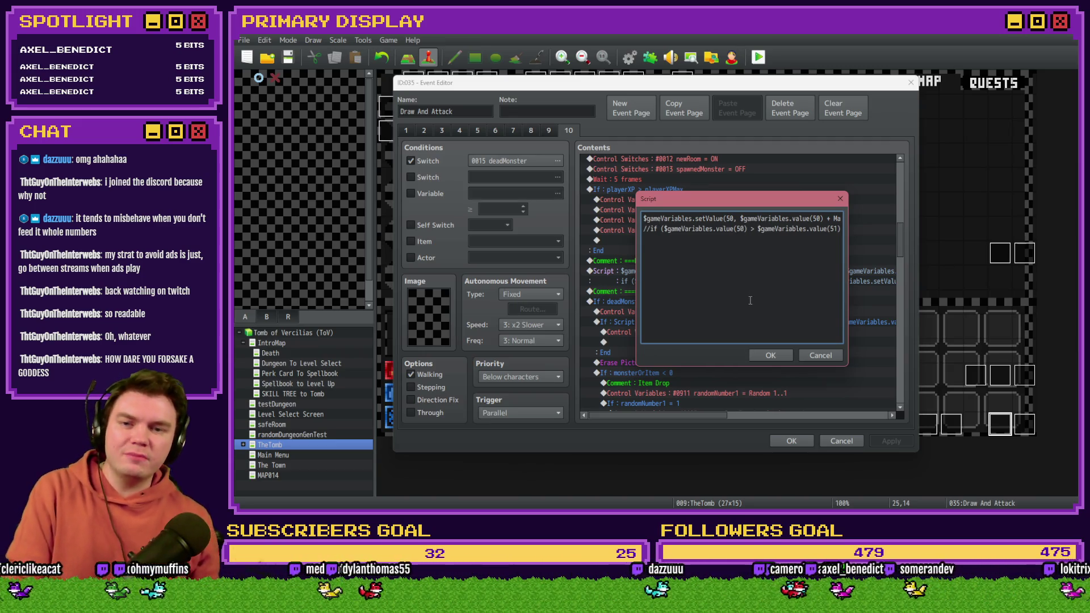
{"action": "left_click", "coordinate": [770, 355]}
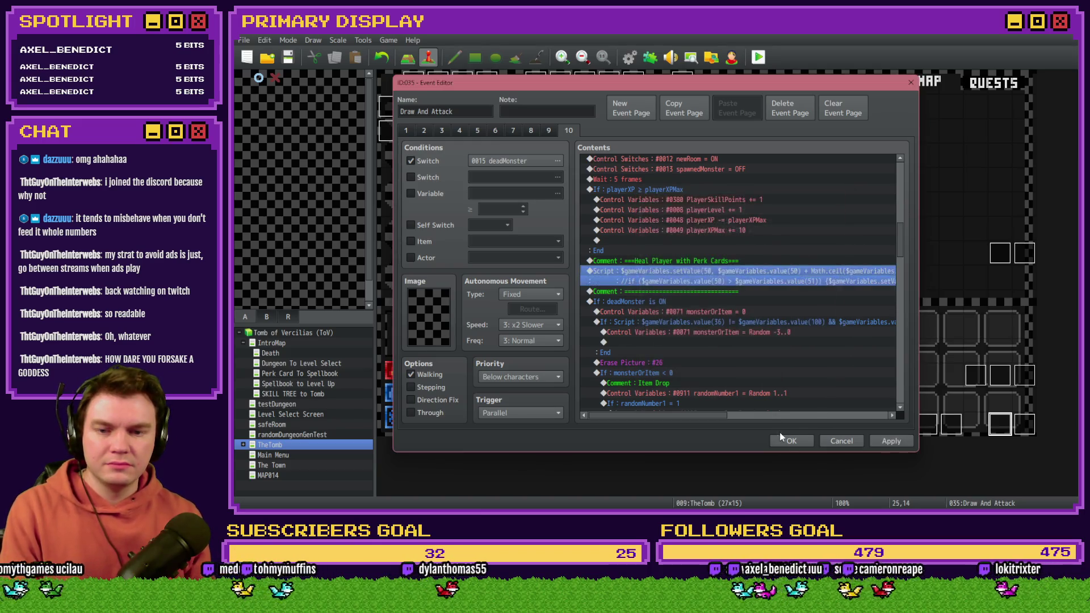
{"action": "left_click", "coordinate": [789, 440]}
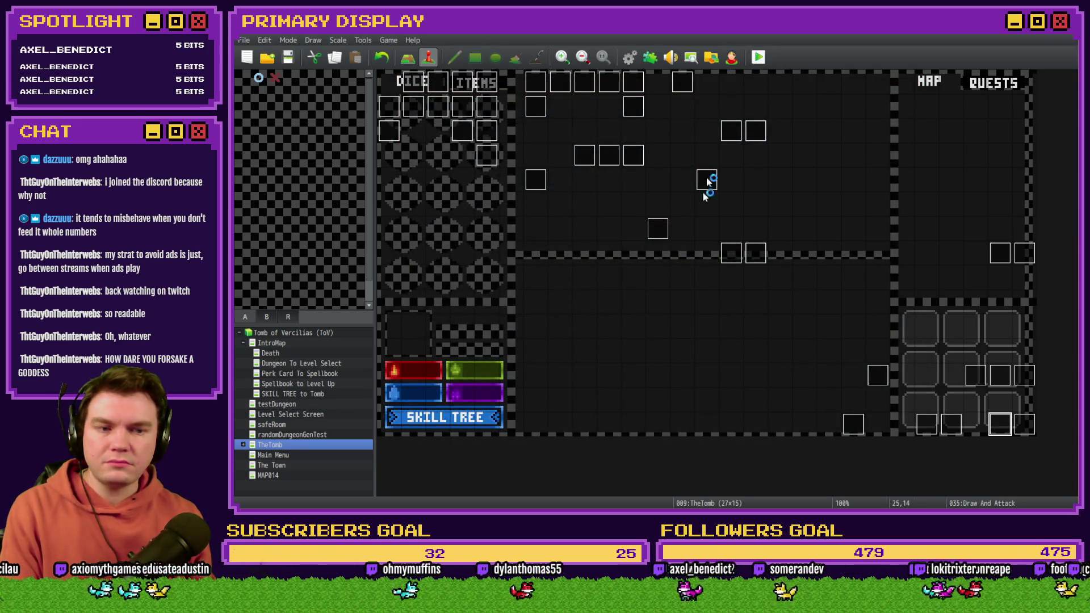
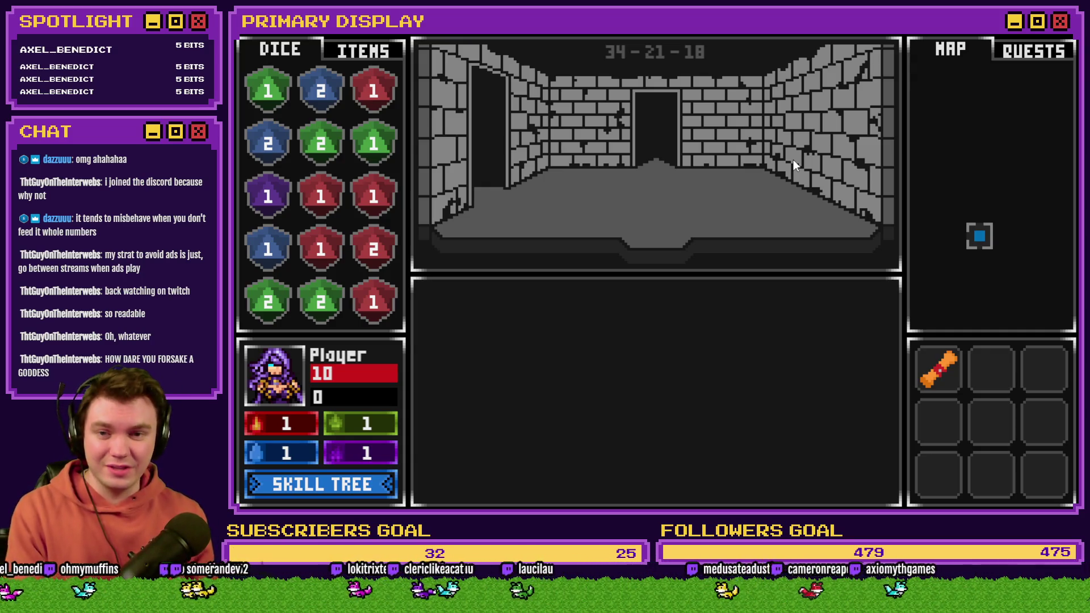
Step: Enter the orc fight, draw a card, and lower variable 0050 playerHP to 6 in the debug window
{"action": "key", "text": "w"}
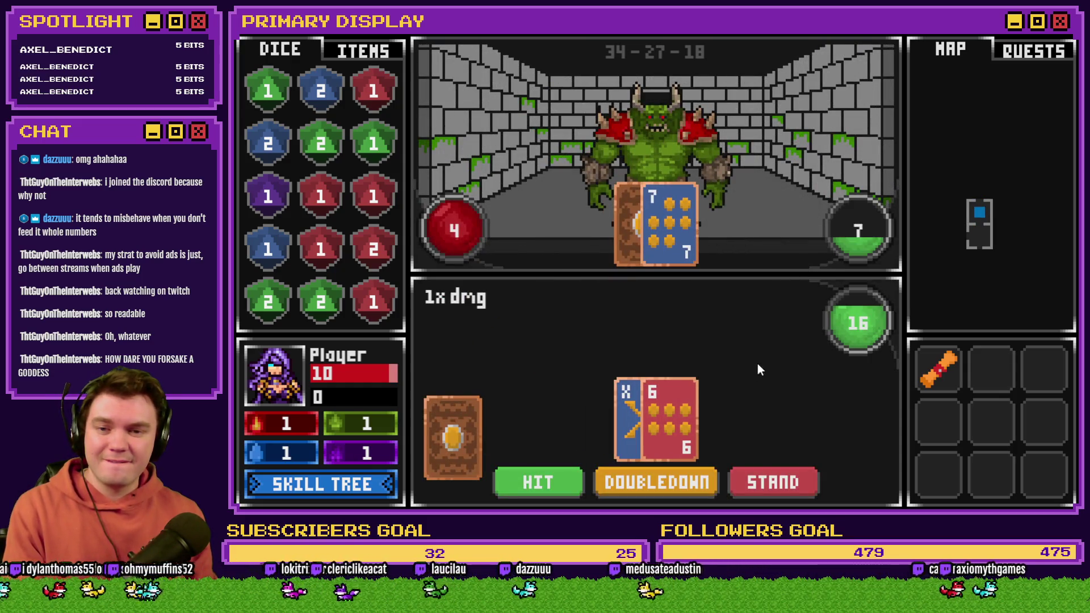
{"action": "left_click", "coordinate": [535, 488]}
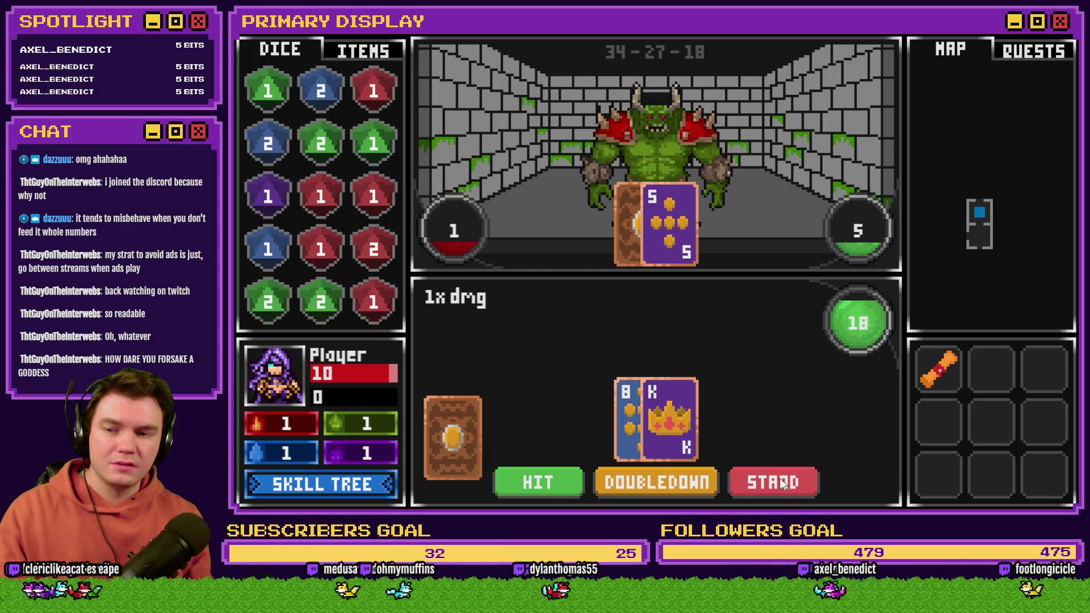
{"action": "key", "text": "F1"}
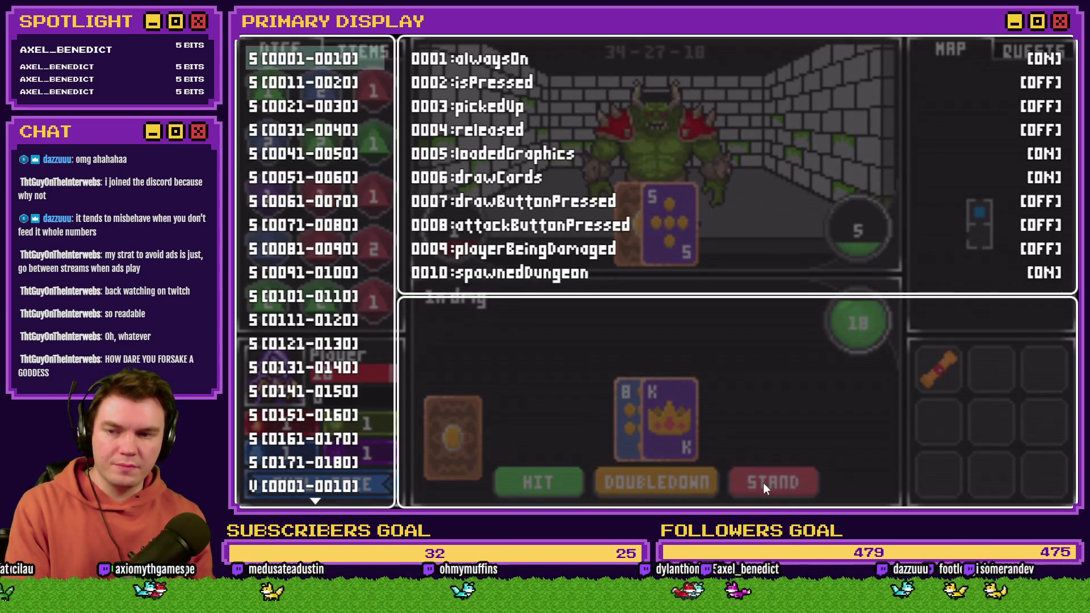
{"action": "left_click", "coordinate": [336, 485]}
{"action": "key", "text": "Down"}
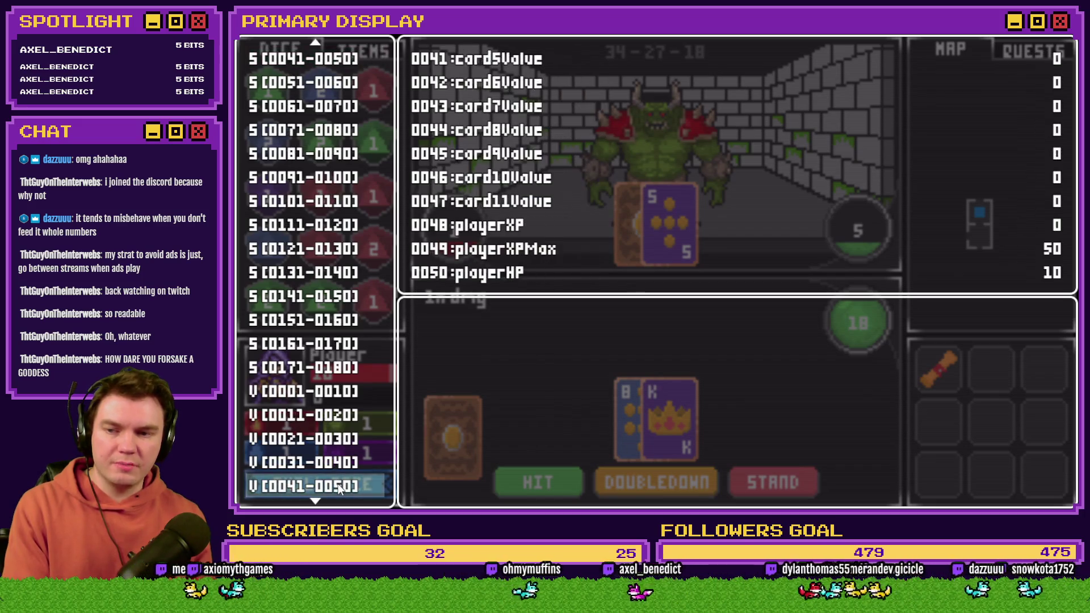
{"action": "key", "text": "Return"}
{"action": "key", "text": "Up"}
{"action": "key", "text": "Left"}
{"action": "key", "text": "Left"}
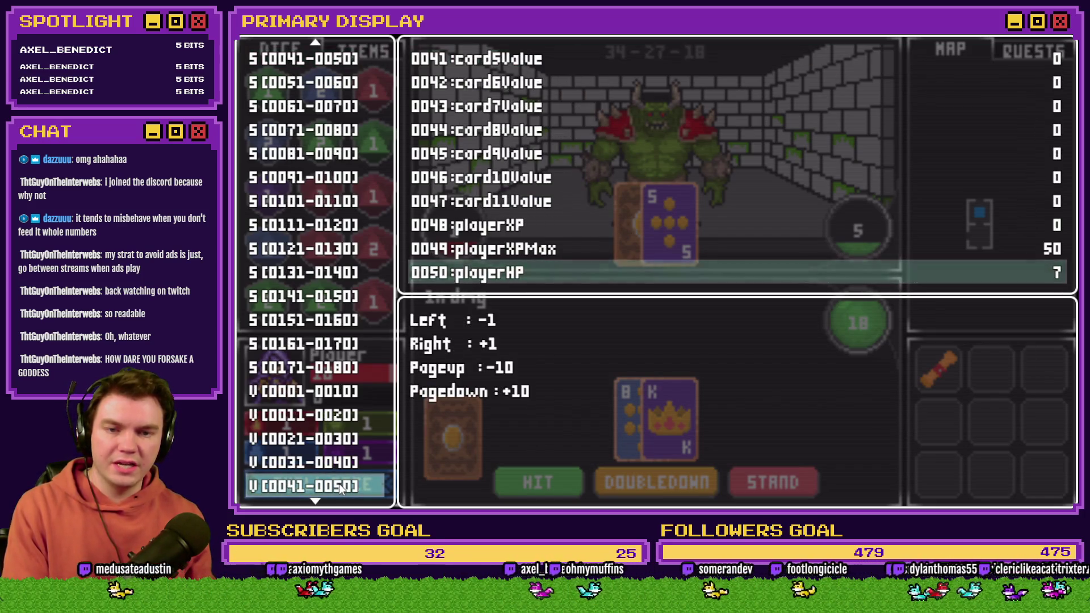
{"action": "key", "text": "Escape"}
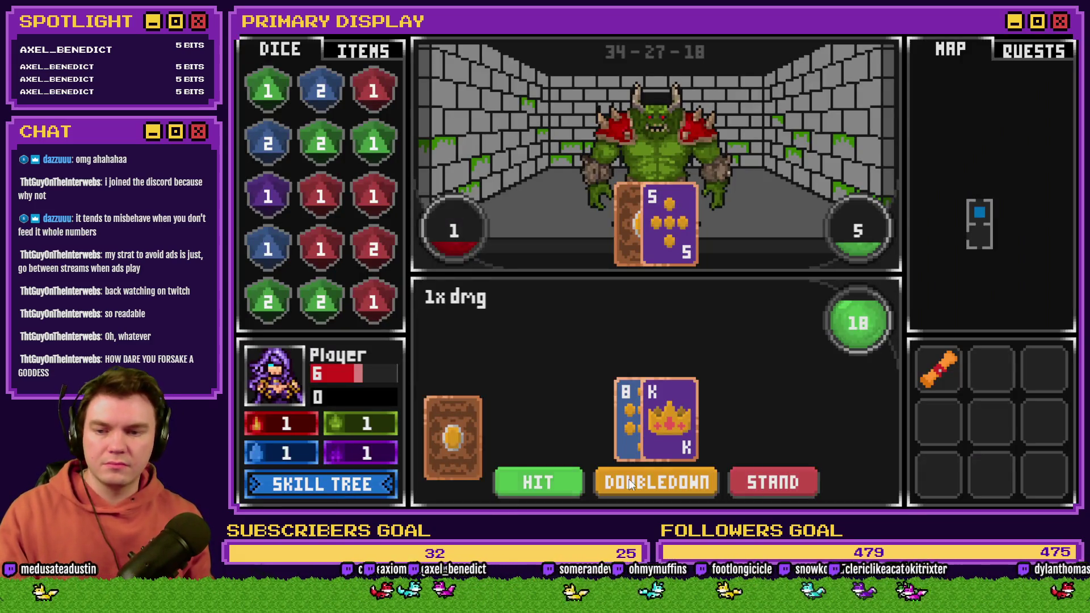
Step: Stand, bet evens to win, confirm playerHP reads 7, and close the playtest
{"action": "left_click", "coordinate": [773, 483]}
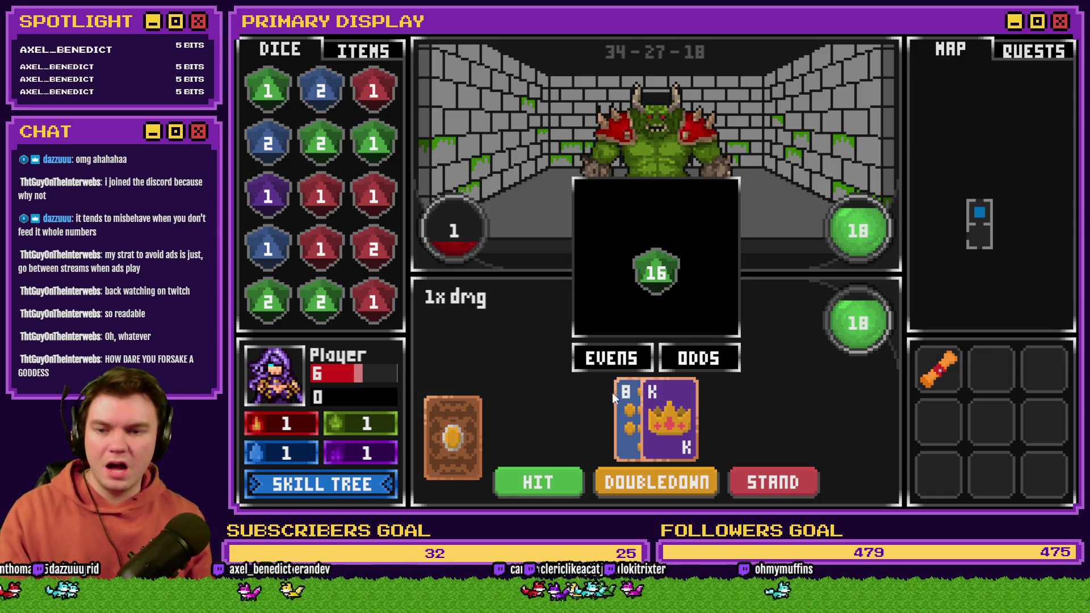
{"action": "left_click", "coordinate": [627, 358]}
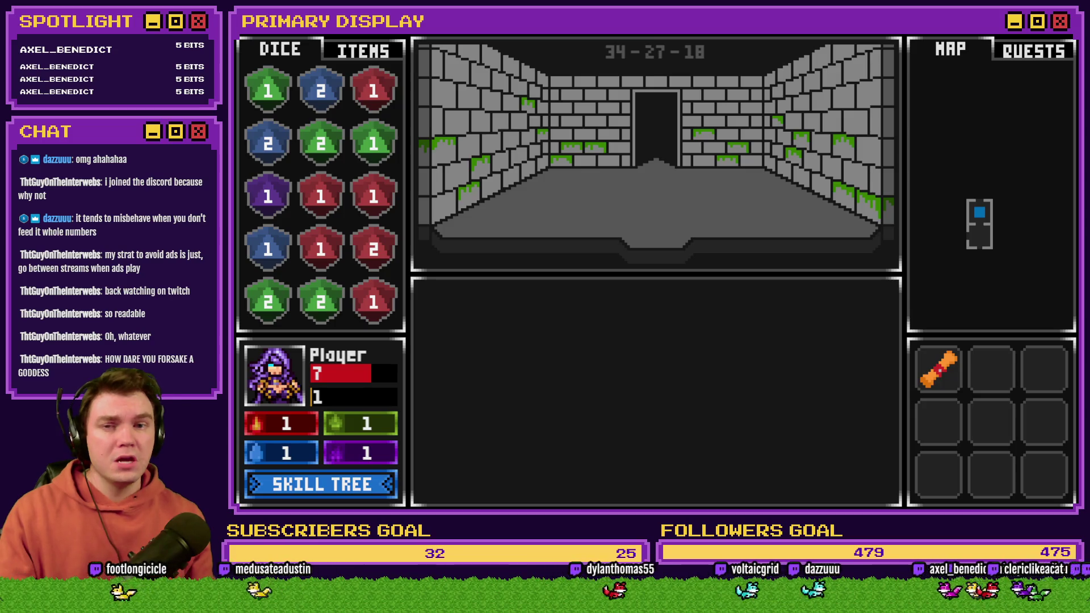
{"action": "key", "text": "F1"}
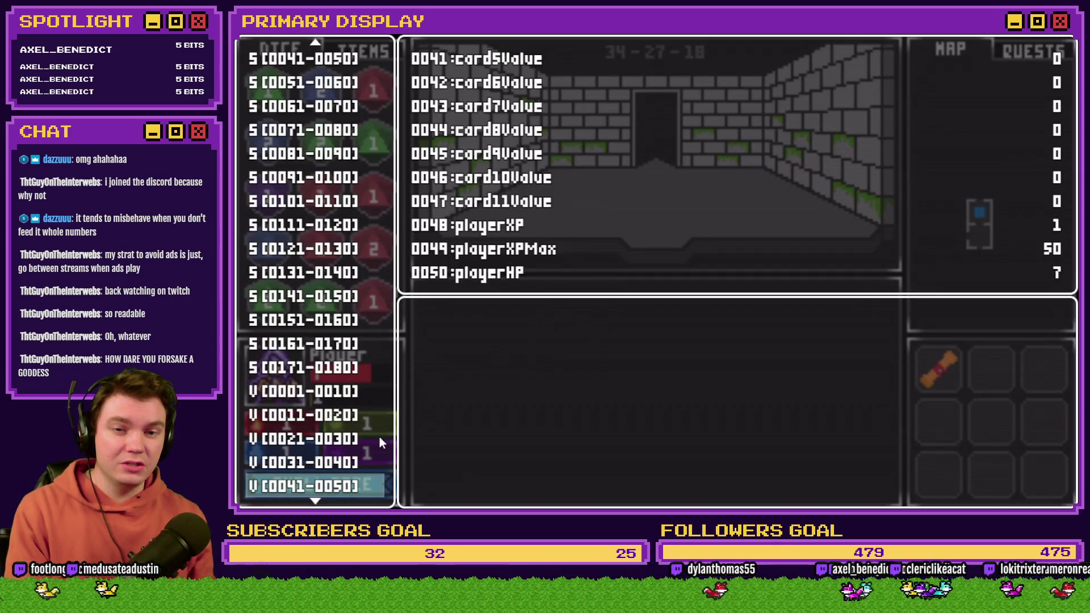
{"action": "key", "text": "Down"}
{"action": "key", "text": "Up"}
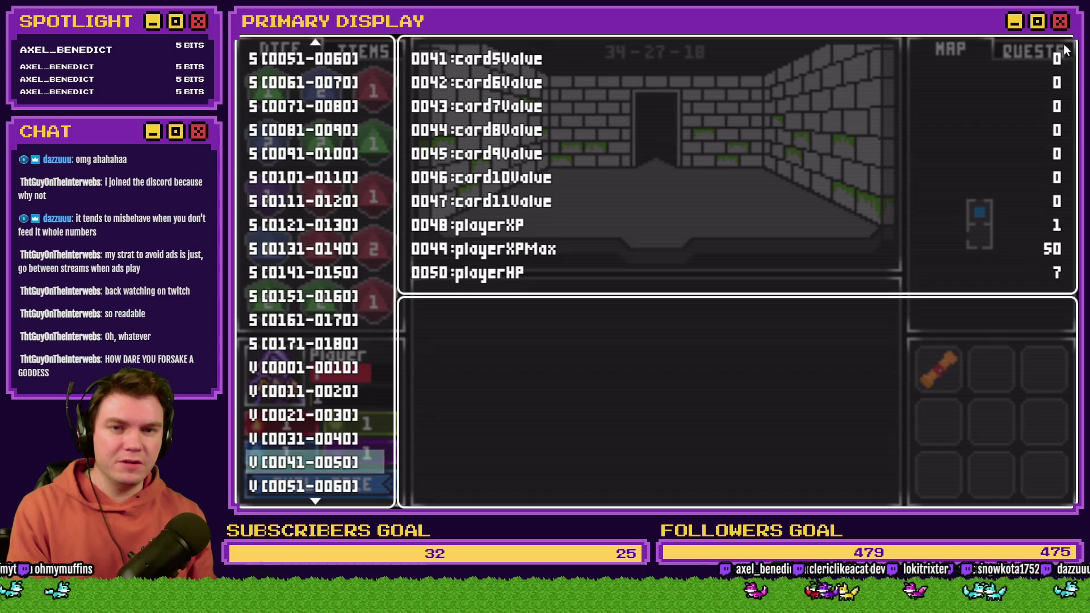
{"action": "left_click", "coordinate": [1064, 43]}
Step: Open event 035 Draw And Attack on its deadMonster page 10 and scroll to the heal script
{"action": "double_click", "coordinate": [991, 424]}
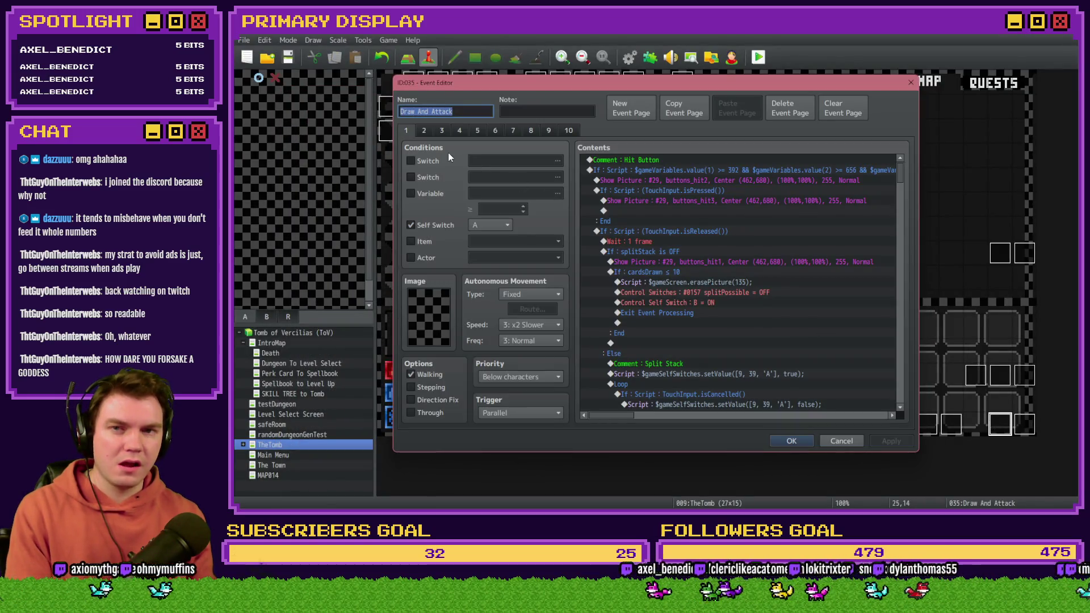
{"action": "left_click", "coordinate": [568, 131]}
{"action": "left_click_drag", "start_coordinate": [905, 199], "coordinate": [904, 230]}
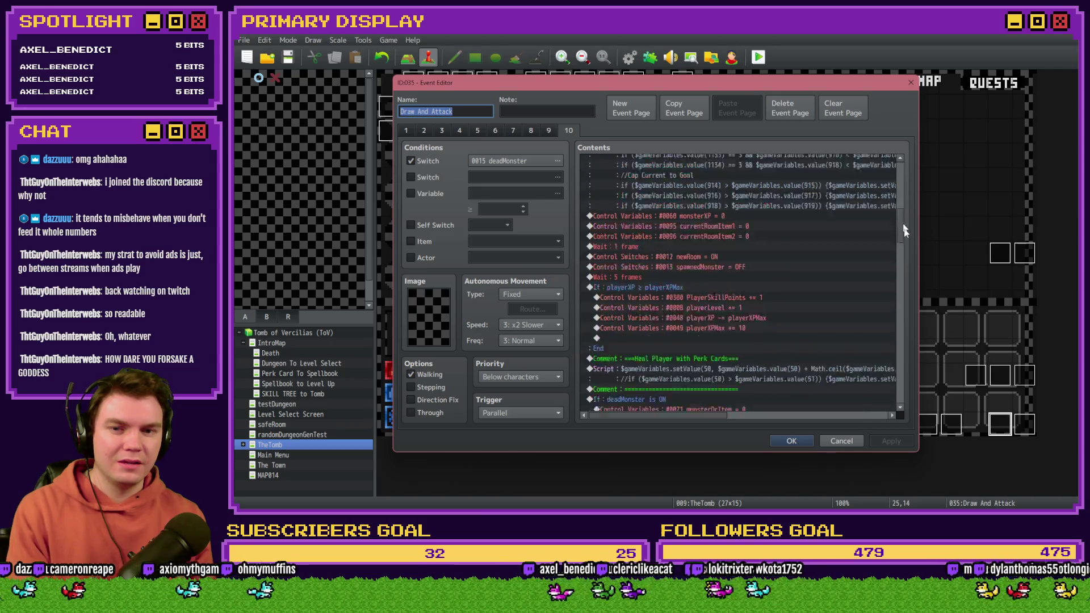
{"action": "scroll", "coordinate": [909, 270], "scroll_direction": "down", "scroll_amount": 2}
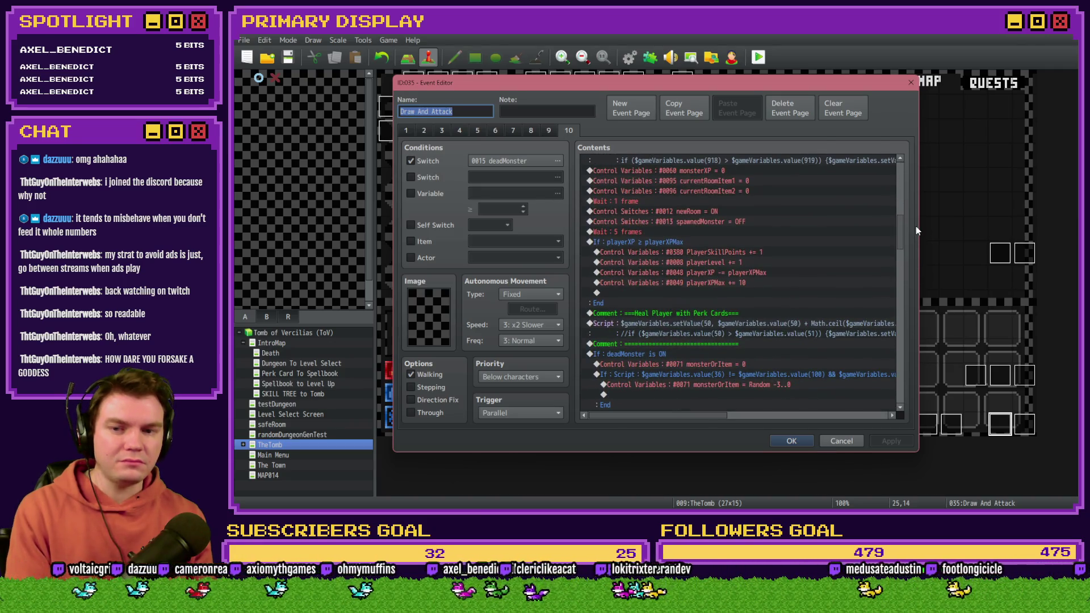
Step: Remove the leading // from the max-HP cap line in the perk-card heal script
{"action": "left_click", "coordinate": [704, 326]}
{"action": "double_click", "coordinate": [704, 326]}
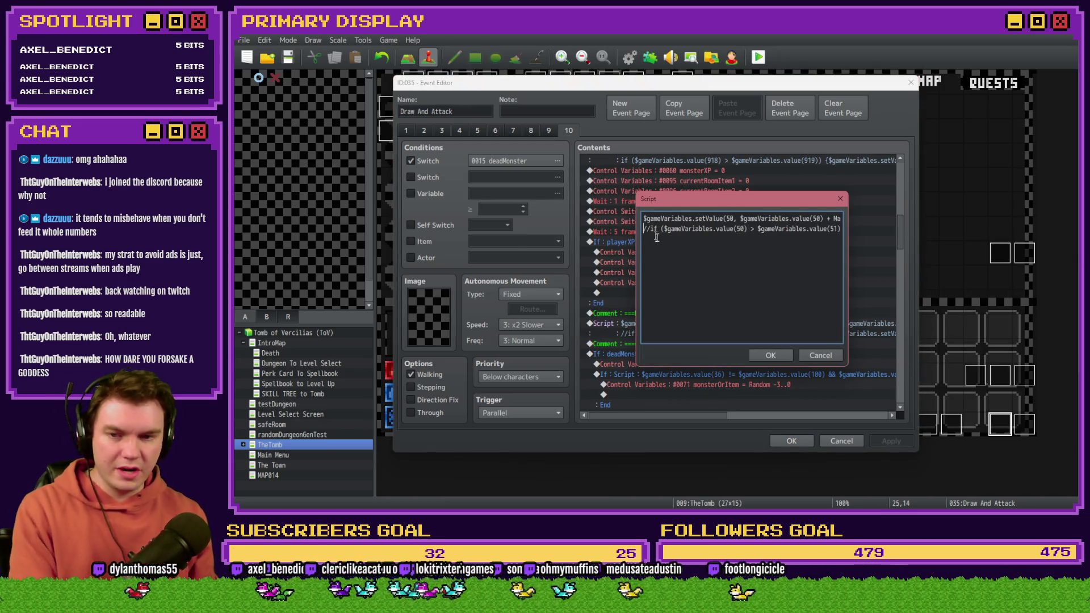
{"action": "key", "text": "Down"}
{"action": "key", "text": "Delete"}
{"action": "key", "text": "Delete"}
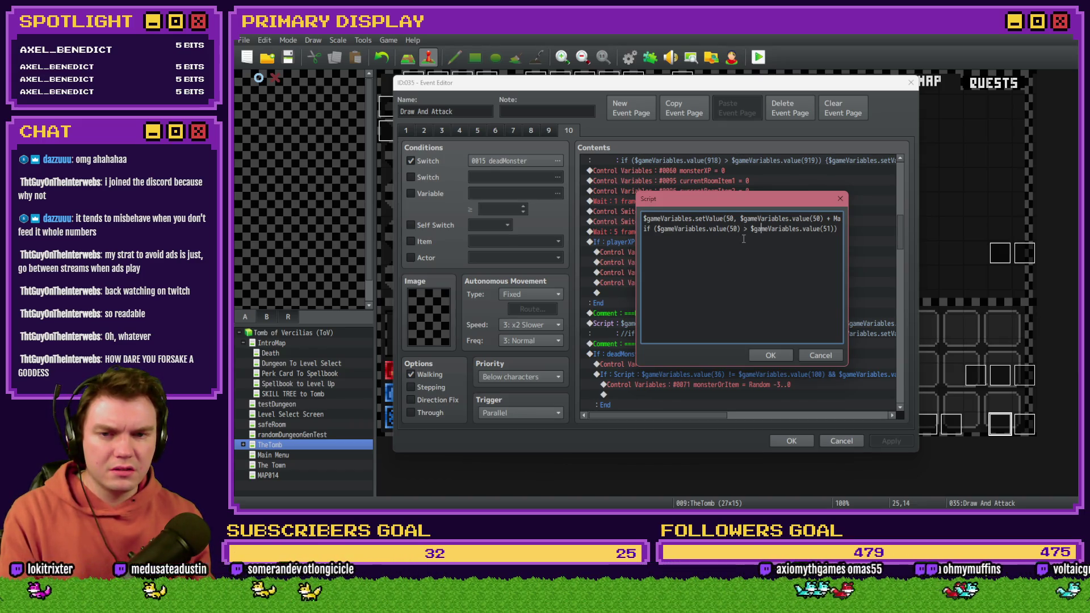
{"action": "key", "text": "Right"}
{"action": "key", "text": "Right"}
{"action": "key", "text": "Right"}
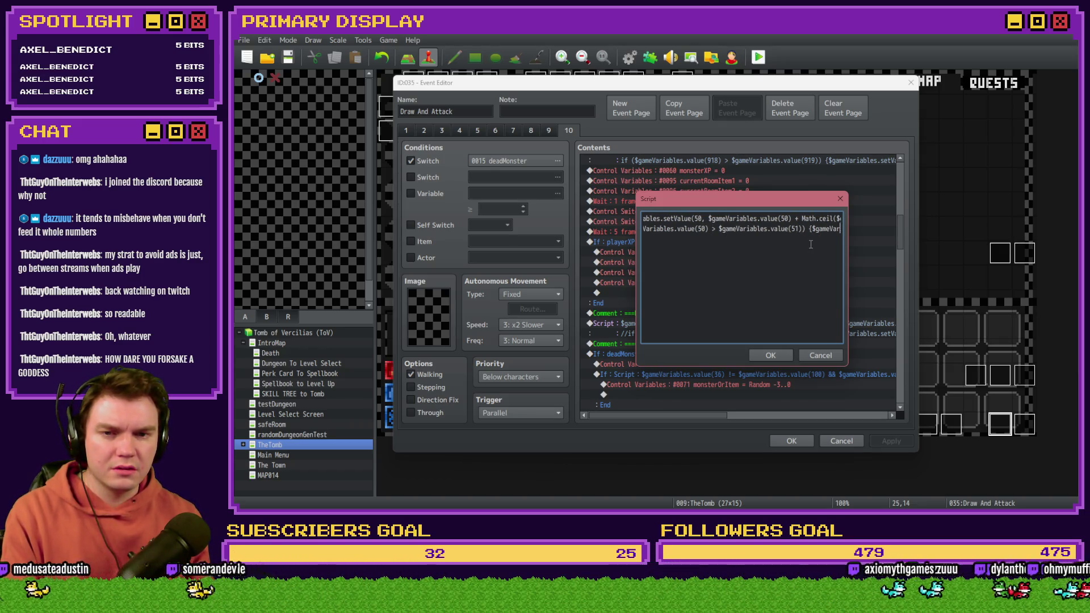
{"action": "key", "text": "Right"}
{"action": "key", "text": "Right"}
{"action": "key", "text": "Right"}
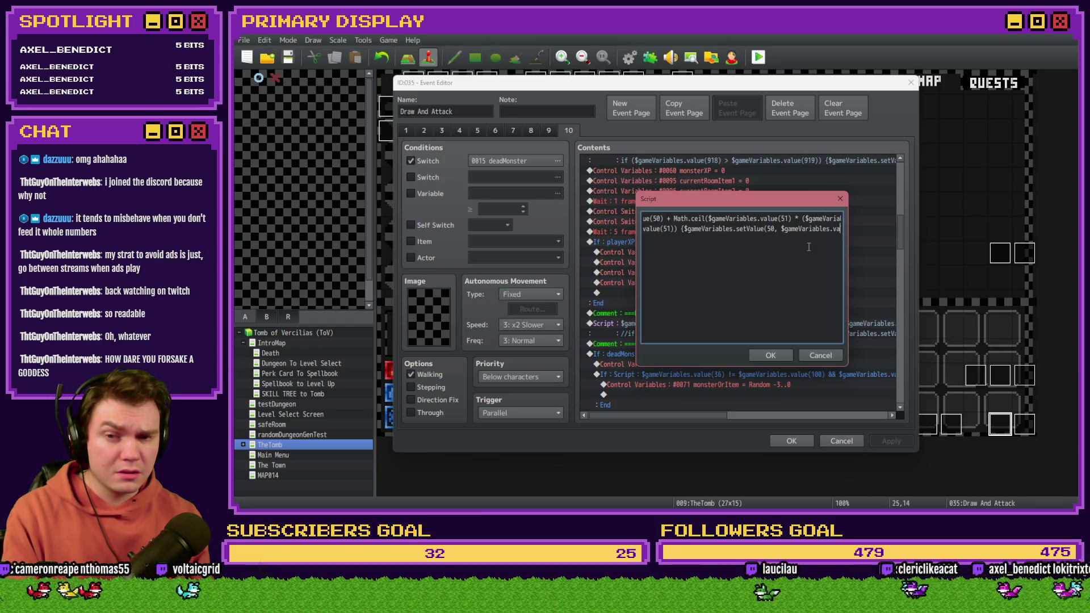
{"action": "key", "text": "Right"}
{"action": "key", "text": "Right"}
{"action": "key", "text": "Right"}
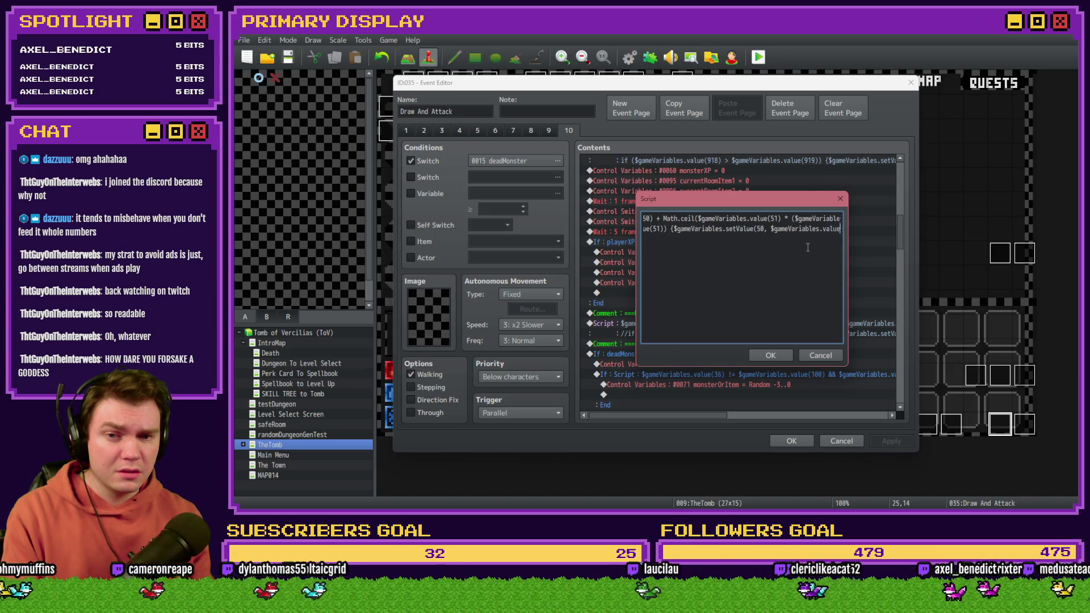
{"action": "key", "text": "Home"}
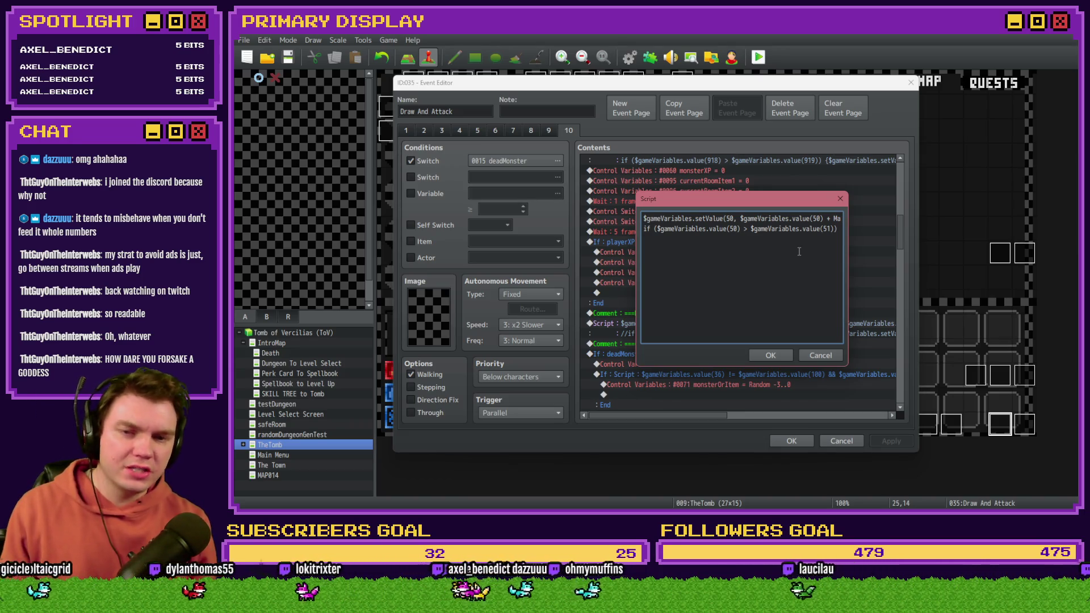
{"action": "key", "text": "End"}
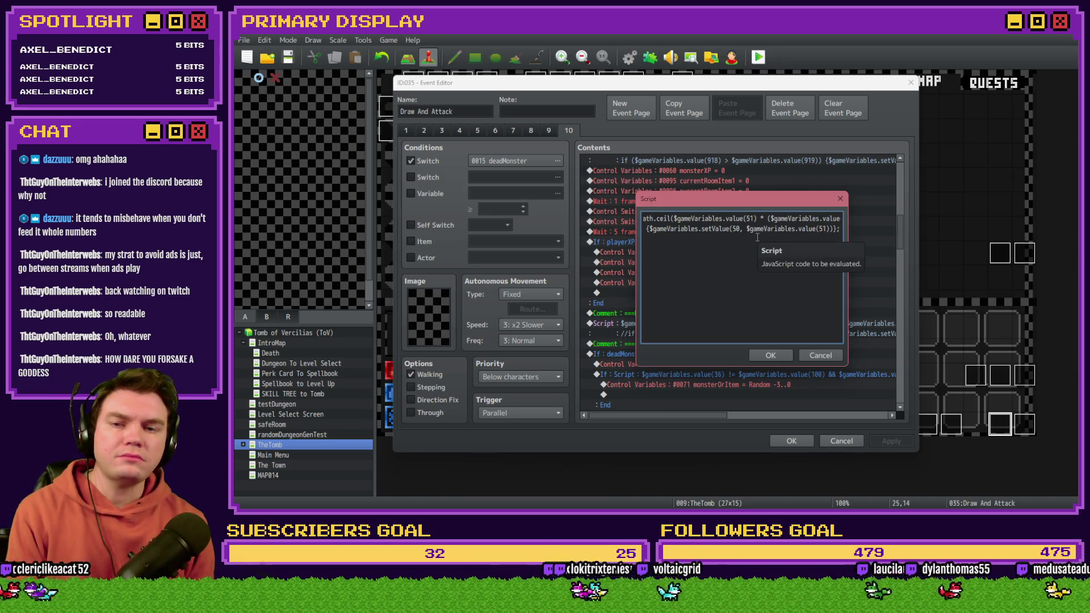
{"action": "key", "text": "Home"}
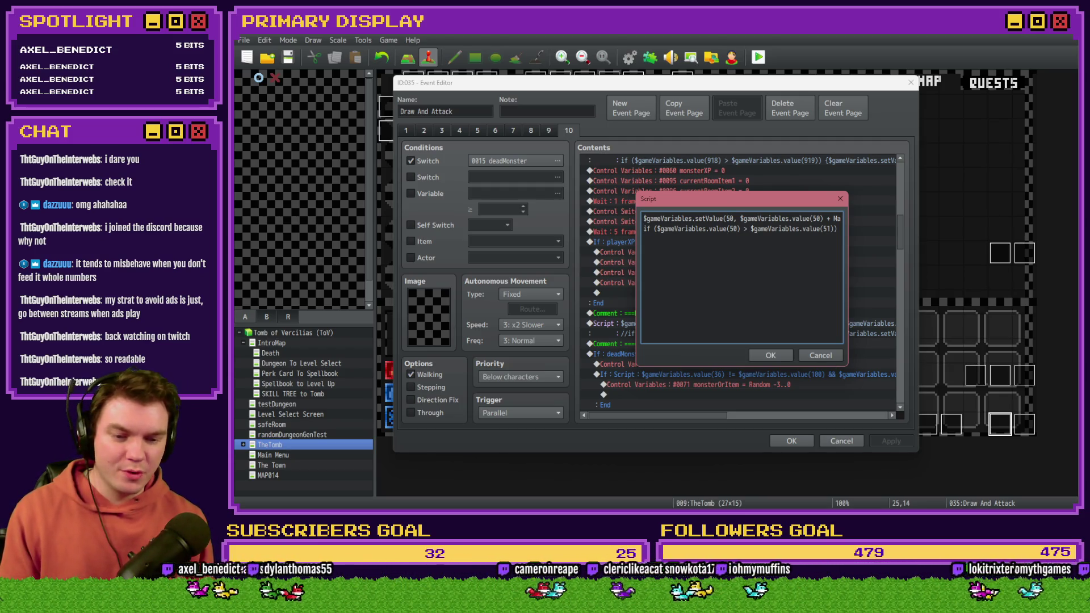
{"action": "key", "text": "alt+Tab"}
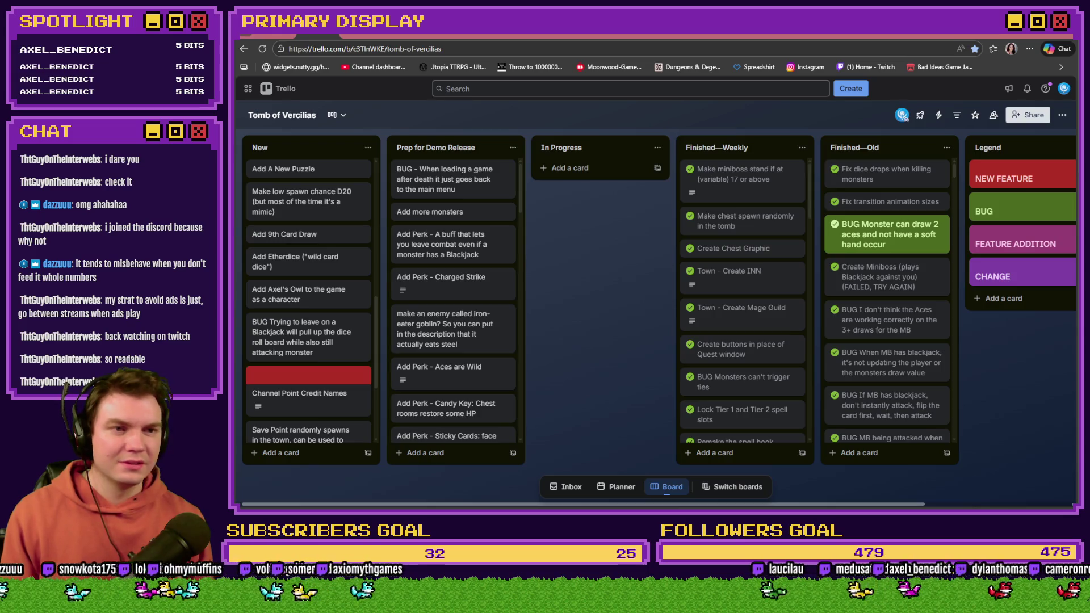
Step: Switch the browser to the Moonwood Games Discord #general channel
{"action": "left_click", "coordinate": [562, 38]}
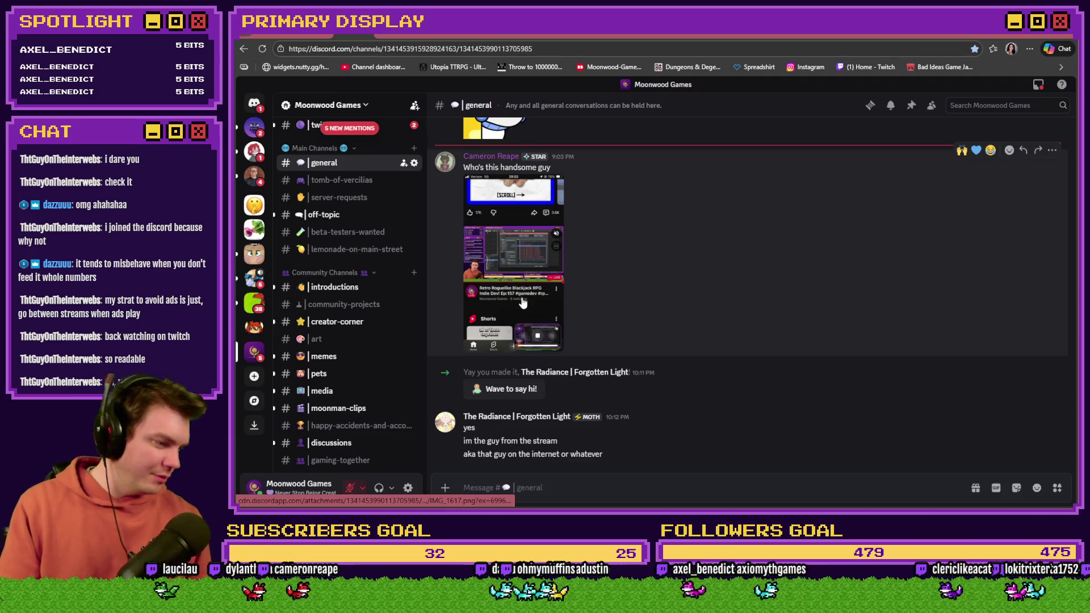
Step: View the shared phone screenshot, wave hello to the new member, and add a 🙌 reaction
{"action": "scroll", "coordinate": [523, 302], "scroll_direction": "down", "scroll_amount": 3}
{"action": "scroll", "coordinate": [731, 354], "scroll_direction": "up", "scroll_amount": 3}
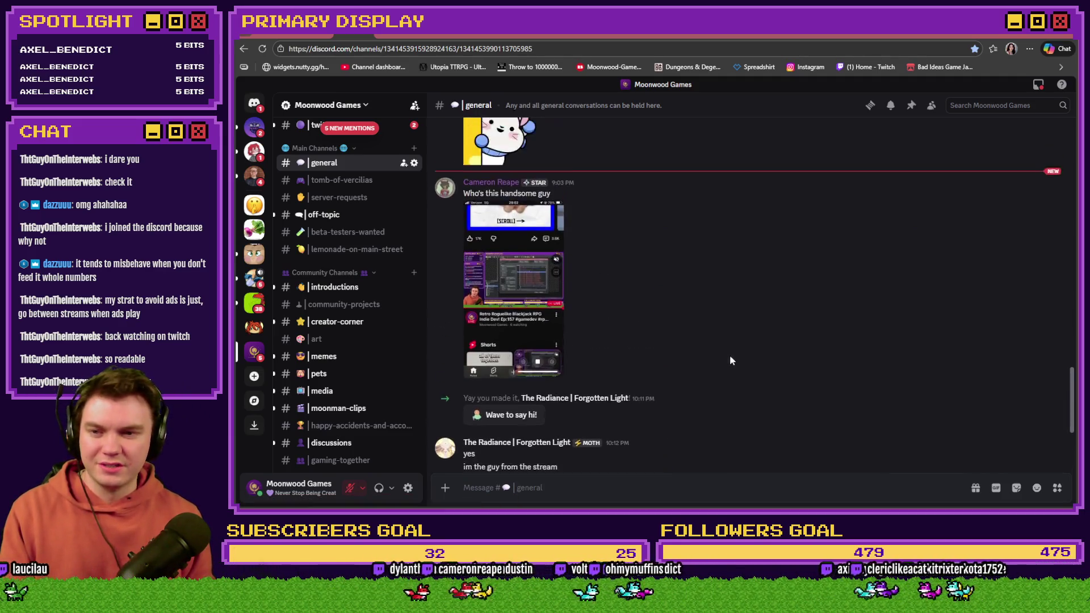
{"action": "left_click", "coordinate": [514, 295]}
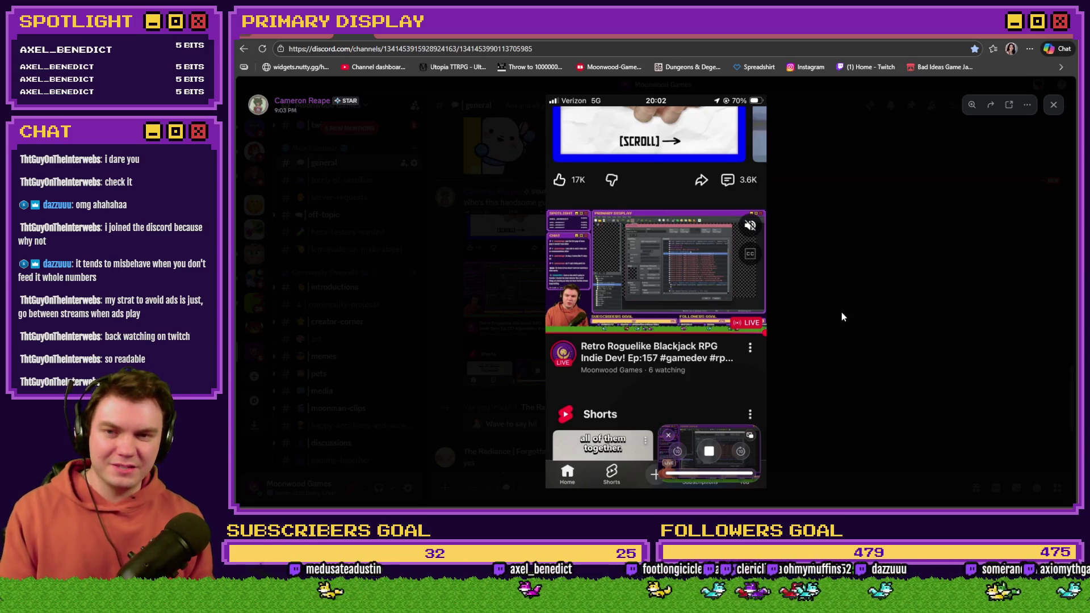
{"action": "left_click", "coordinate": [809, 271]}
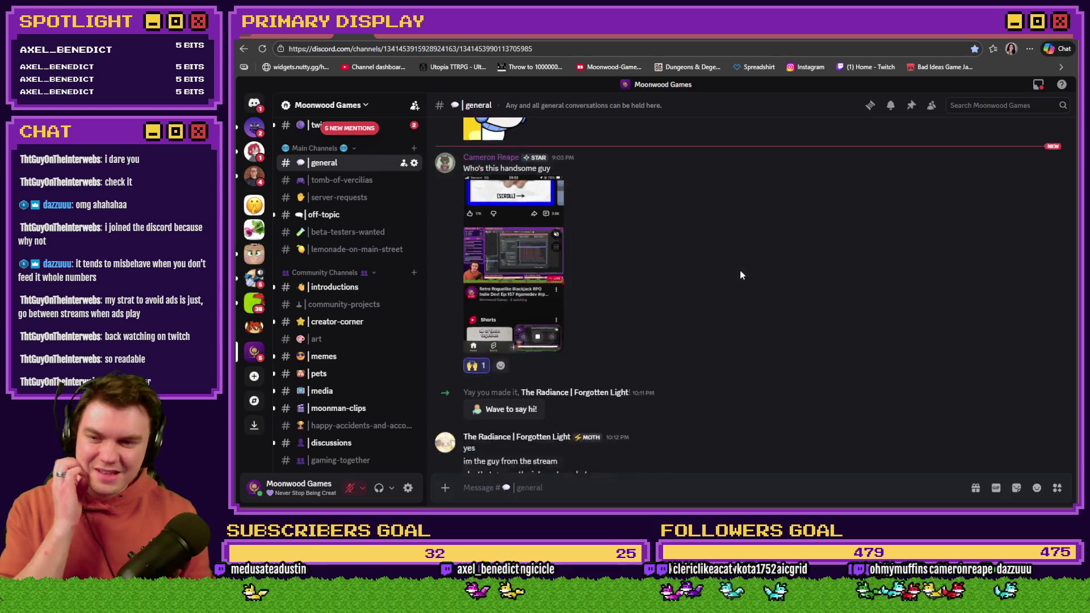
{"action": "scroll", "coordinate": [740, 270], "scroll_direction": "down", "scroll_amount": 3}
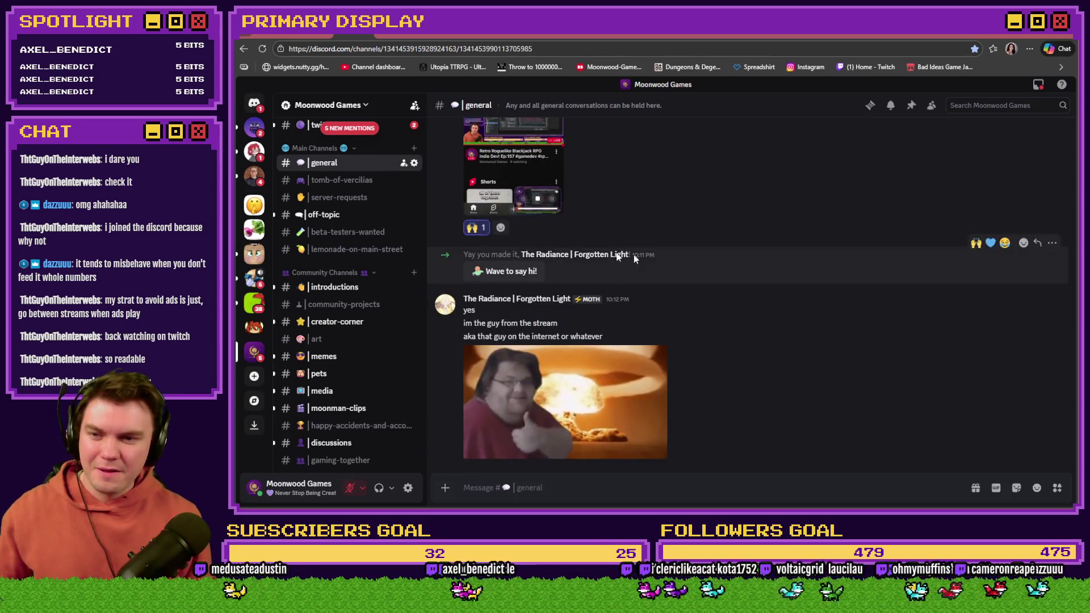
{"action": "left_click", "coordinate": [534, 274]}
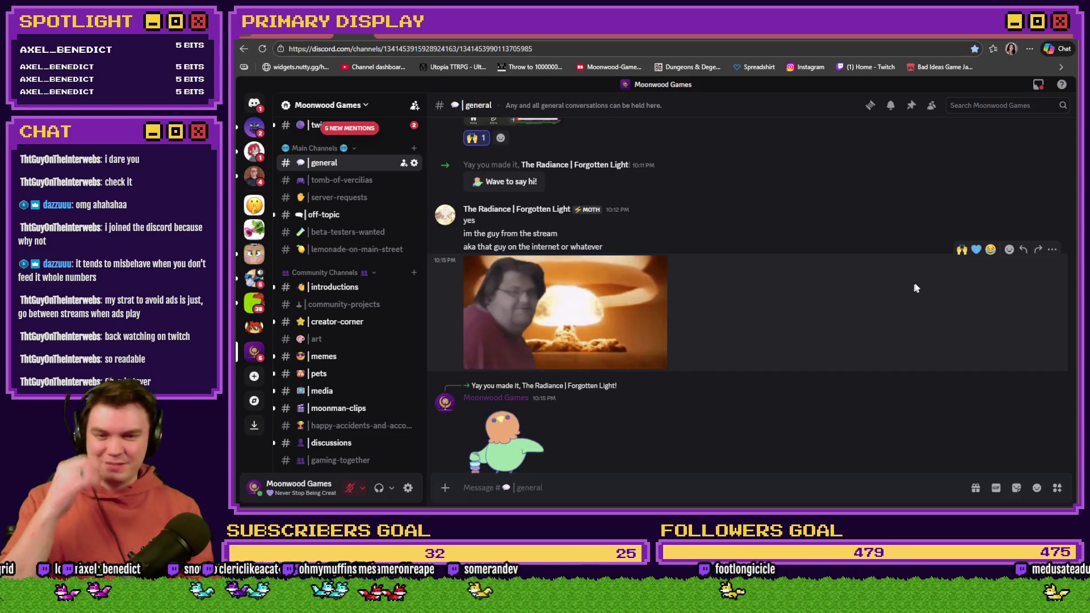
{"action": "left_click", "coordinate": [962, 249]}
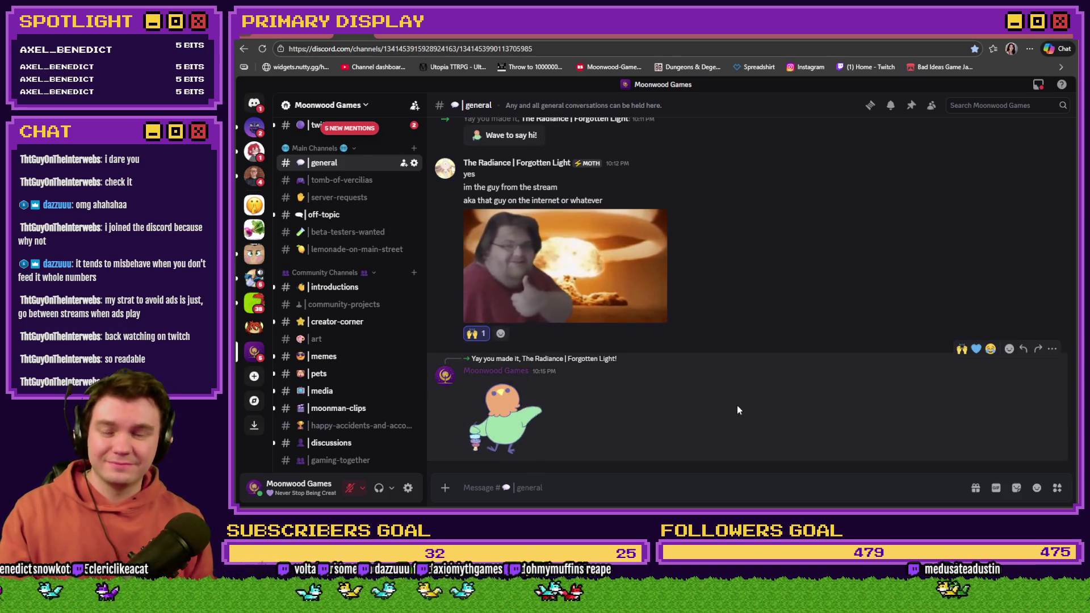
Step: React 🙌 to the new GIF and the 'wait until it finishes lol' message, then return to RPG Maker
{"action": "scroll", "coordinate": [747, 407], "scroll_direction": "up", "scroll_amount": 5}
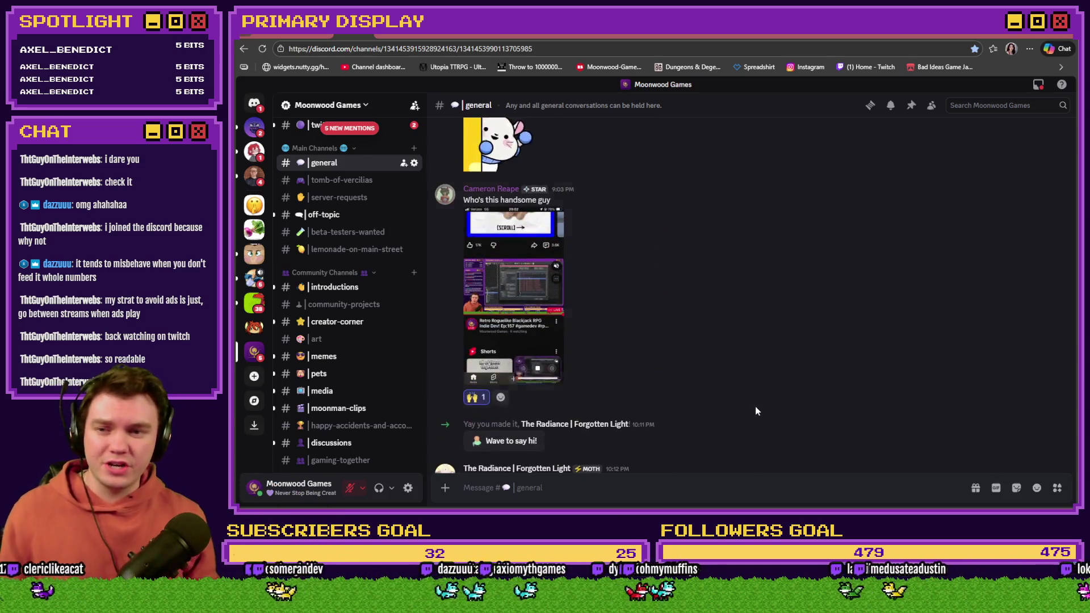
{"action": "scroll", "coordinate": [755, 411], "scroll_direction": "down", "scroll_amount": 5}
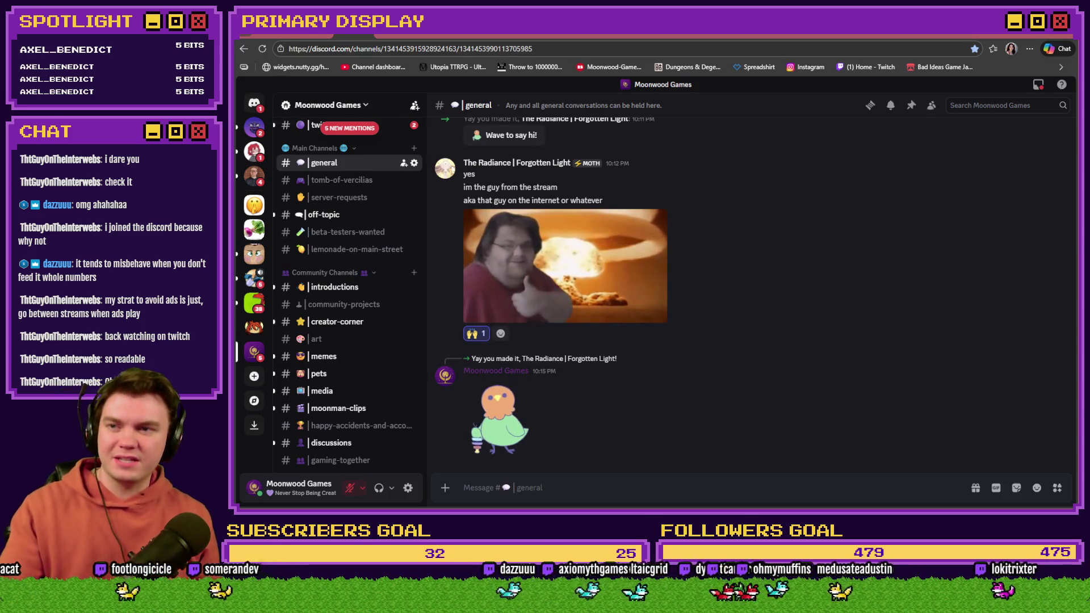
{"action": "key", "text": "ctrl+Tab"}
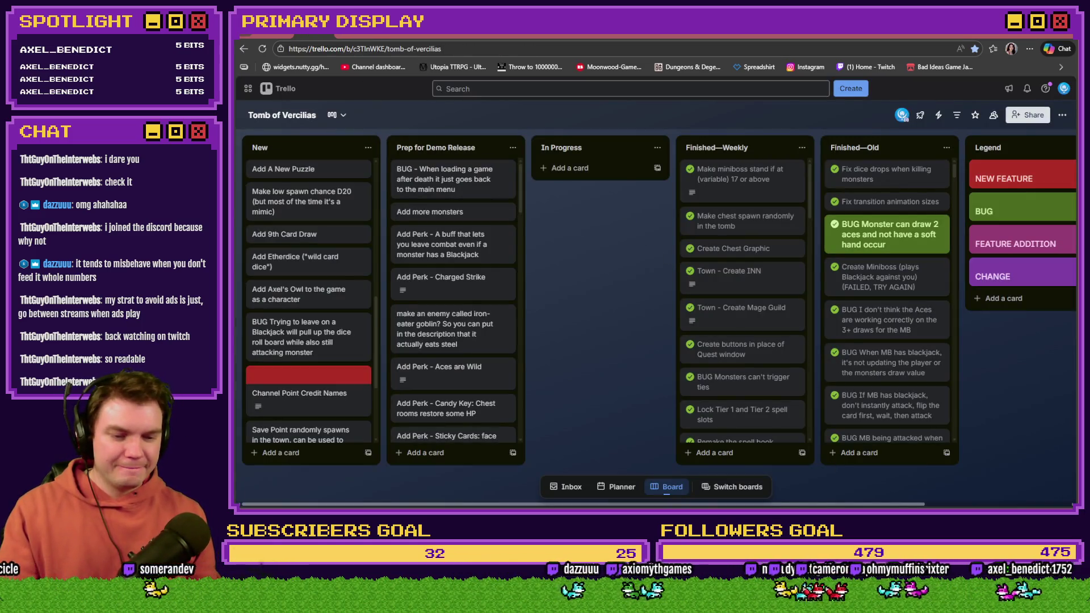
{"action": "key", "text": "ctrl+shift+Tab"}
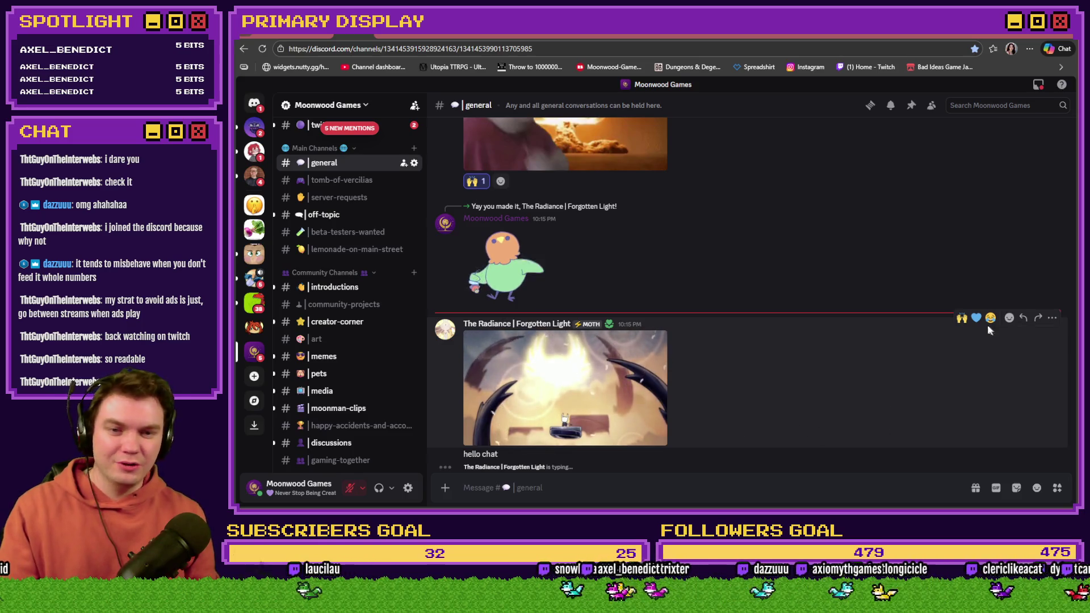
{"action": "left_click", "coordinate": [961, 318]}
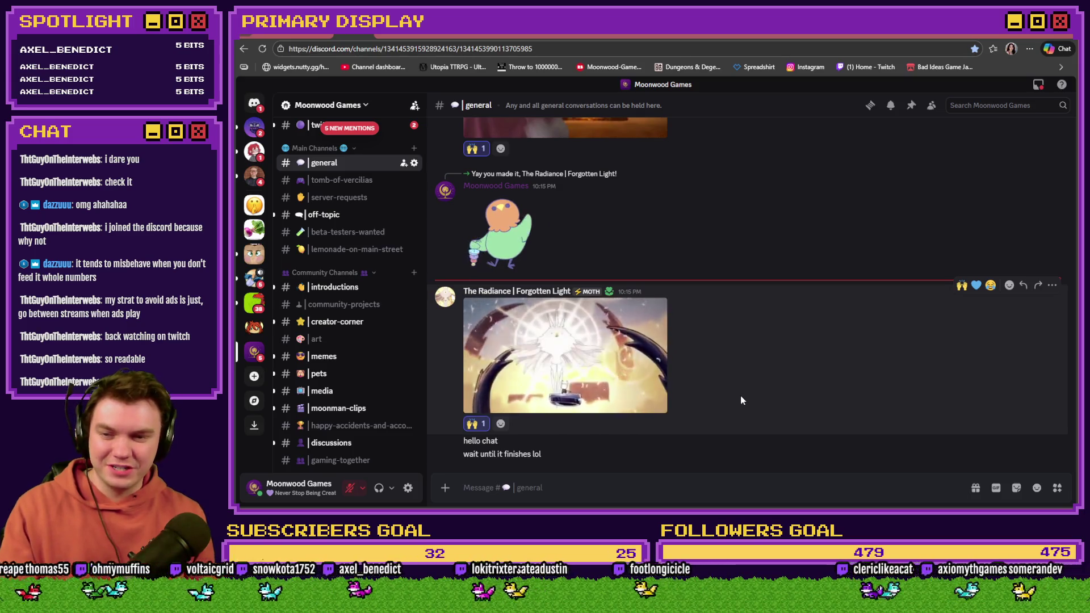
{"action": "left_click", "coordinate": [653, 392]}
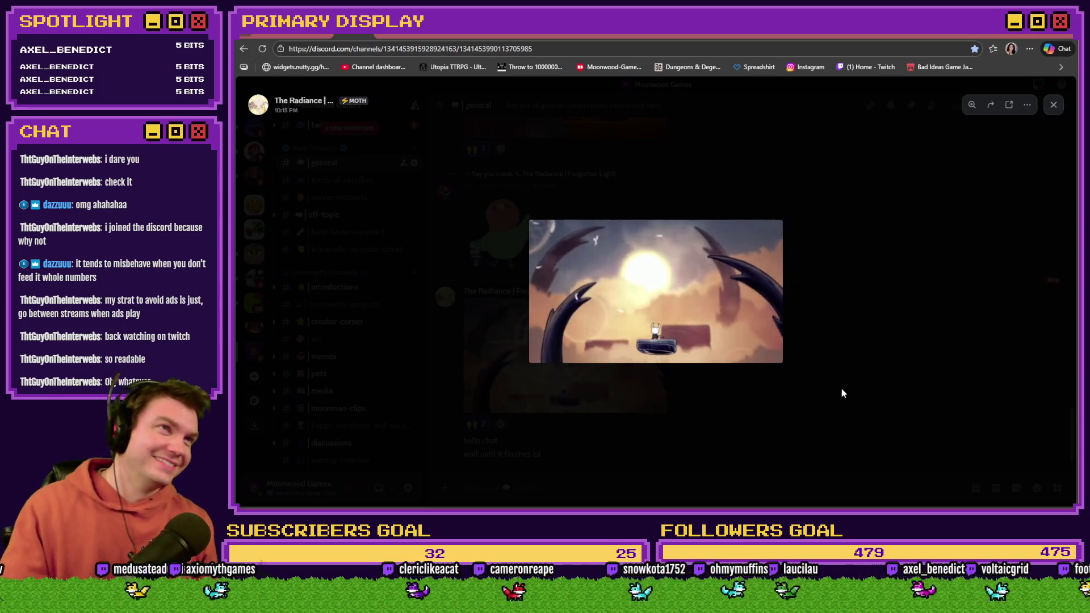
{"action": "left_click", "coordinate": [841, 393]}
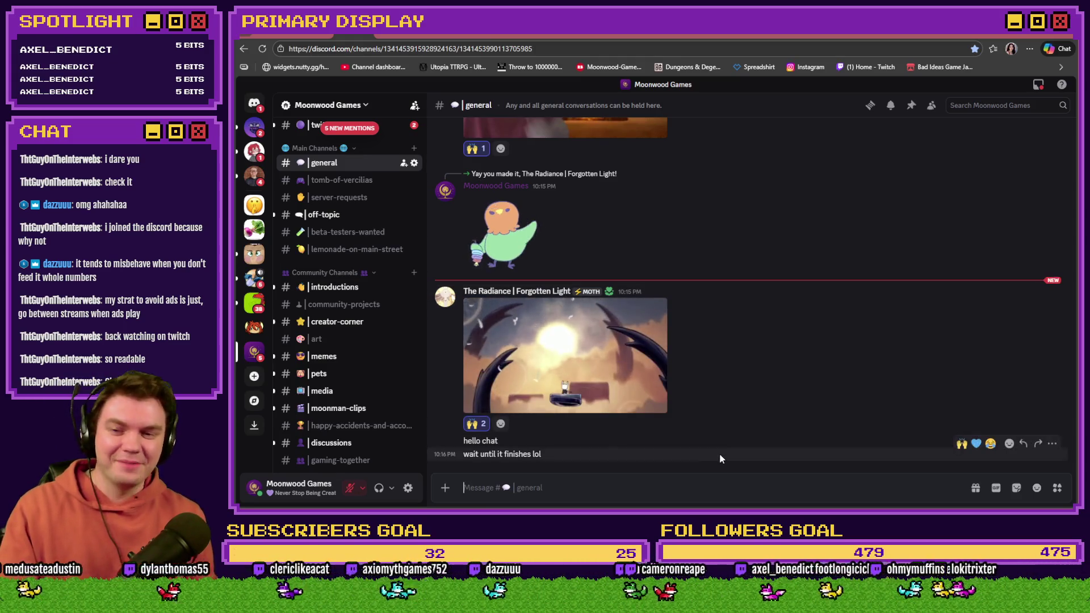
{"action": "left_click", "coordinate": [961, 443]}
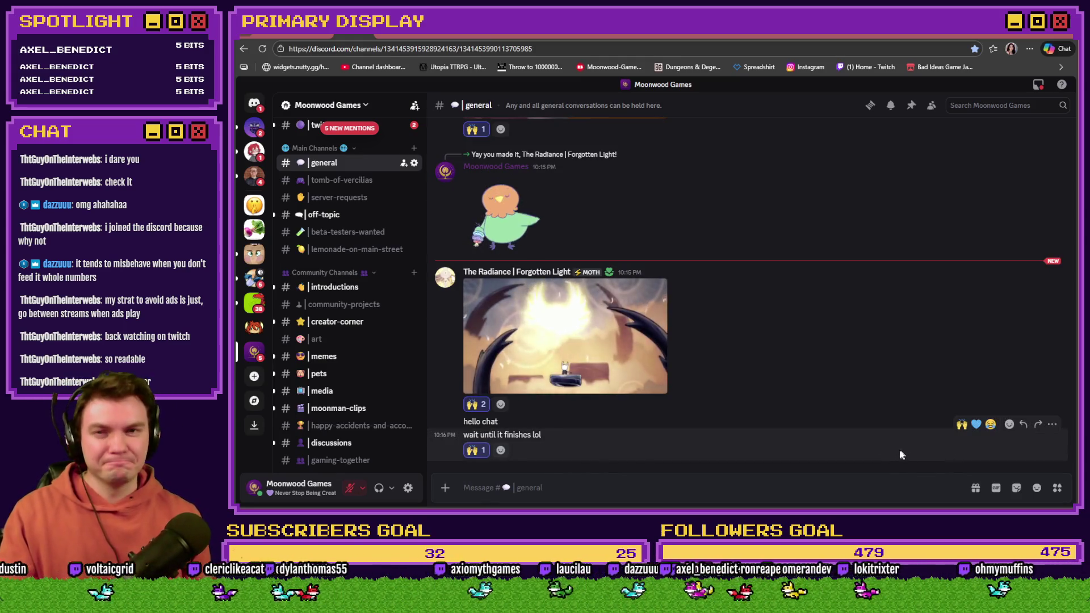
{"action": "key", "text": "ctrl+Tab"}
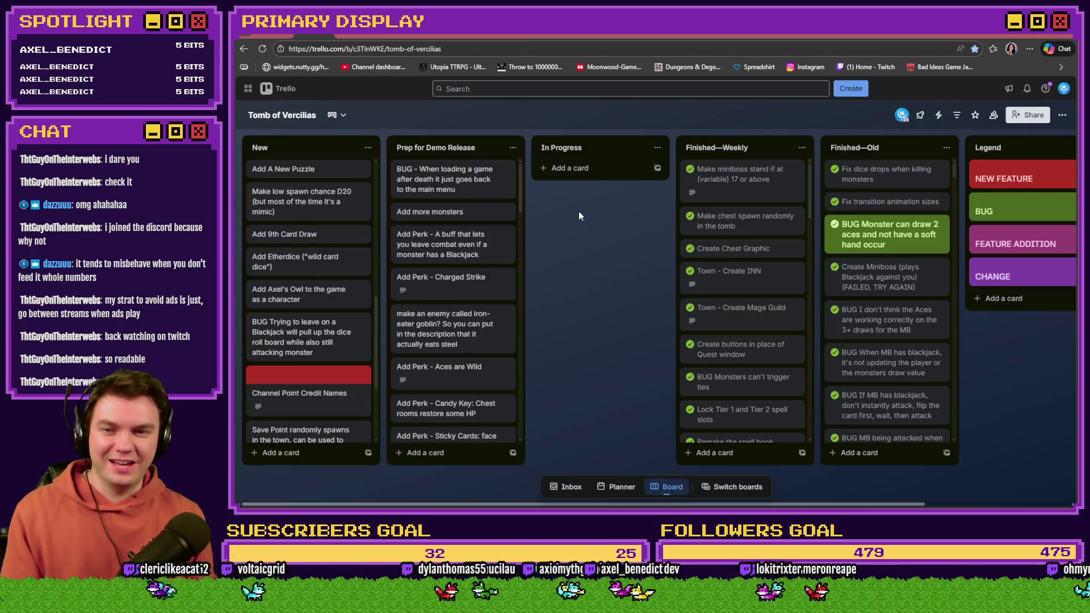
{"action": "key", "text": "alt+Tab"}
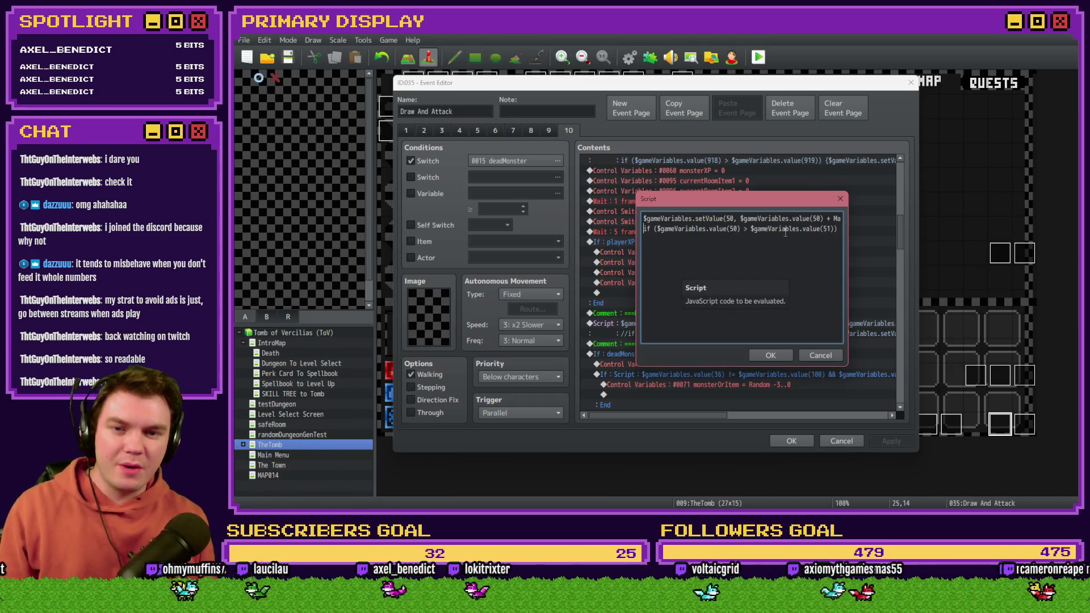
Step: Delete the script's second line holding the inline HP check and confirm the script
{"action": "key", "text": "End"}
{"action": "key", "text": "shift+Home"}
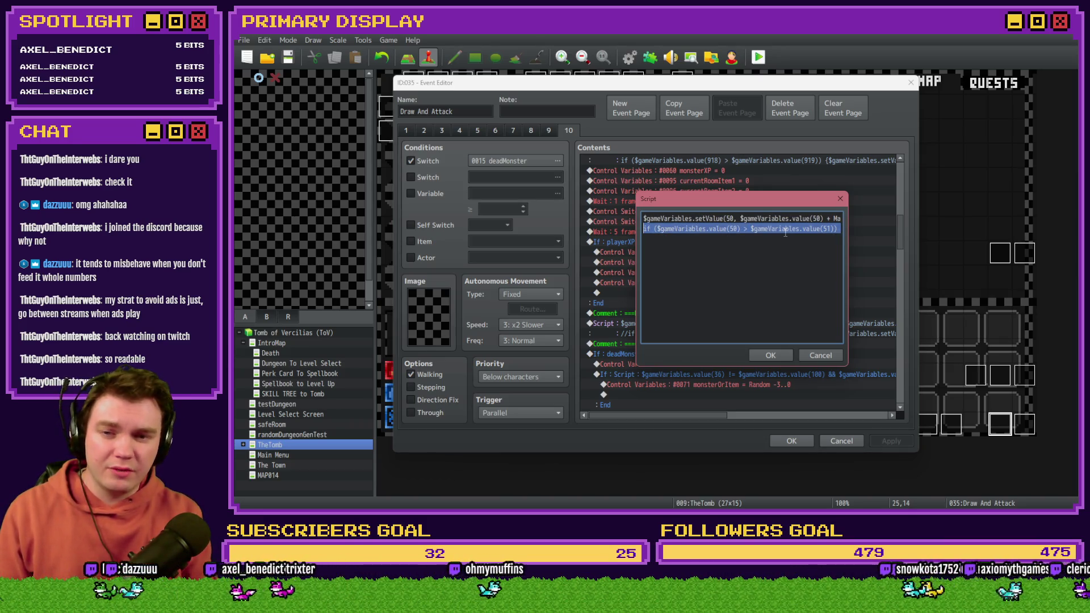
{"action": "key", "text": "BackSpace"}
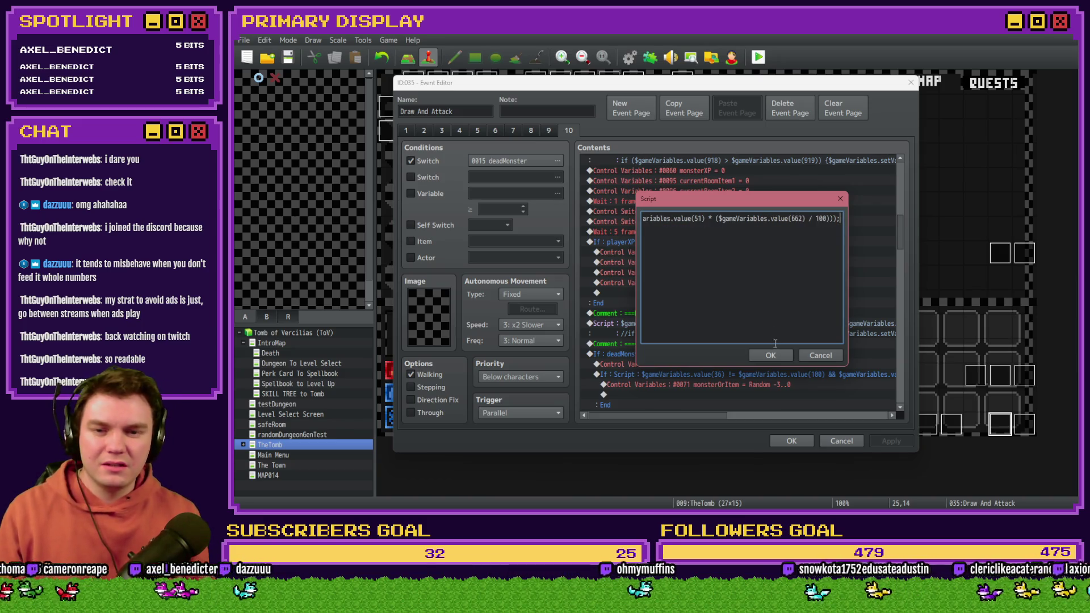
{"action": "left_click", "coordinate": [771, 355]}
Step: Insert a Conditional Branch testing variable playerHP greater than variable playerHPMax
{"action": "key", "text": "Insert"}
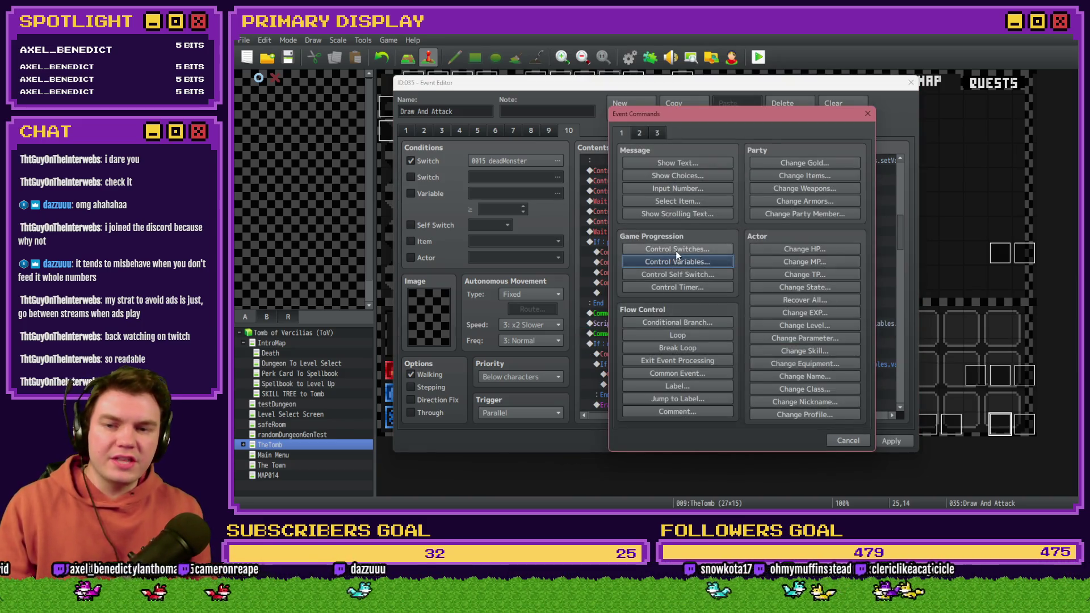
{"action": "left_click", "coordinate": [687, 322]}
{"action": "left_click", "coordinate": [652, 237]}
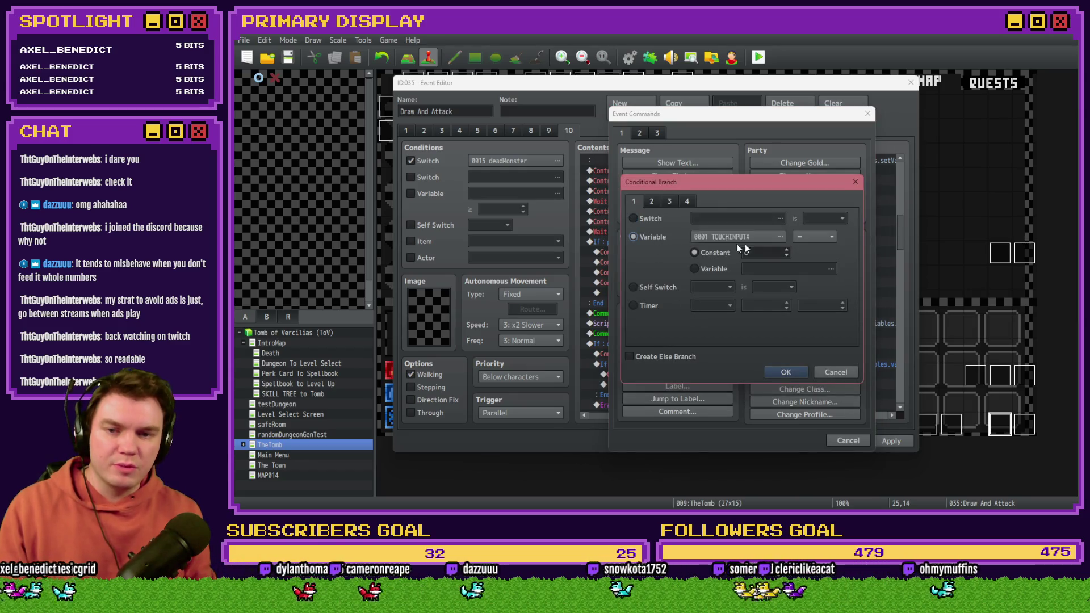
{"action": "left_click", "coordinate": [750, 237]}
{"action": "left_click_drag", "start_coordinate": [713, 247], "coordinate": [713, 202]}
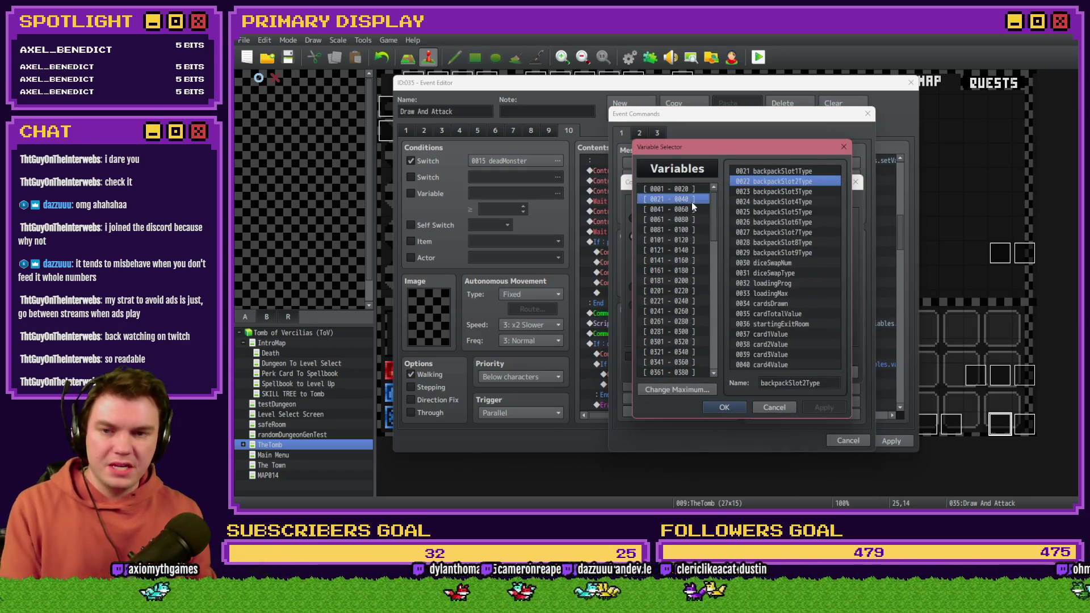
{"action": "left_click", "coordinate": [672, 209]}
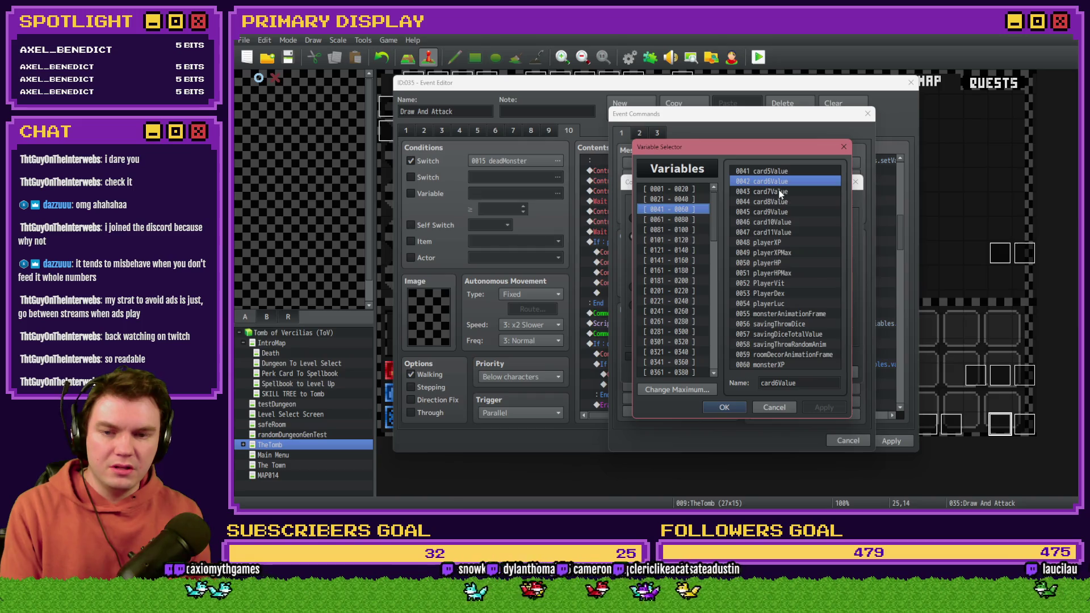
{"action": "double_click", "coordinate": [776, 263]}
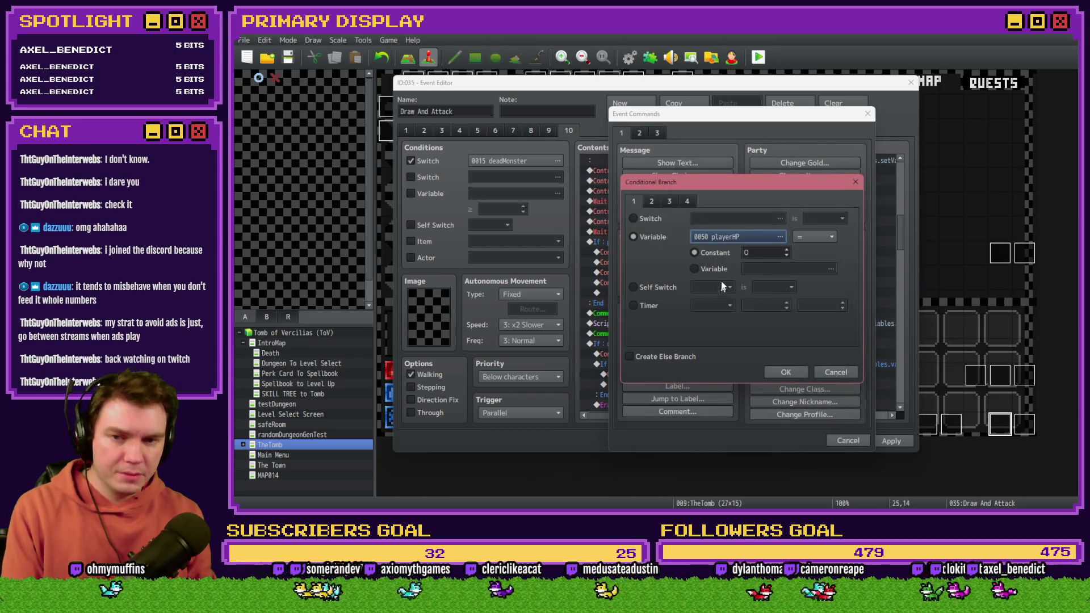
{"action": "left_click", "coordinate": [818, 237]}
{"action": "left_click", "coordinate": [810, 289]}
{"action": "left_click", "coordinate": [738, 237]}
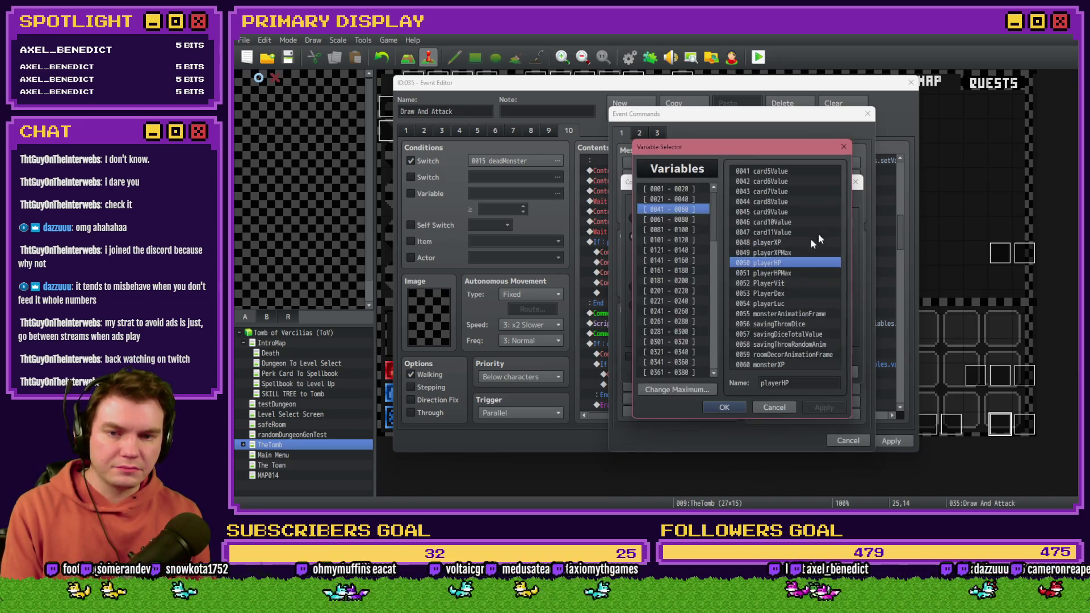
{"action": "double_click", "coordinate": [801, 274]}
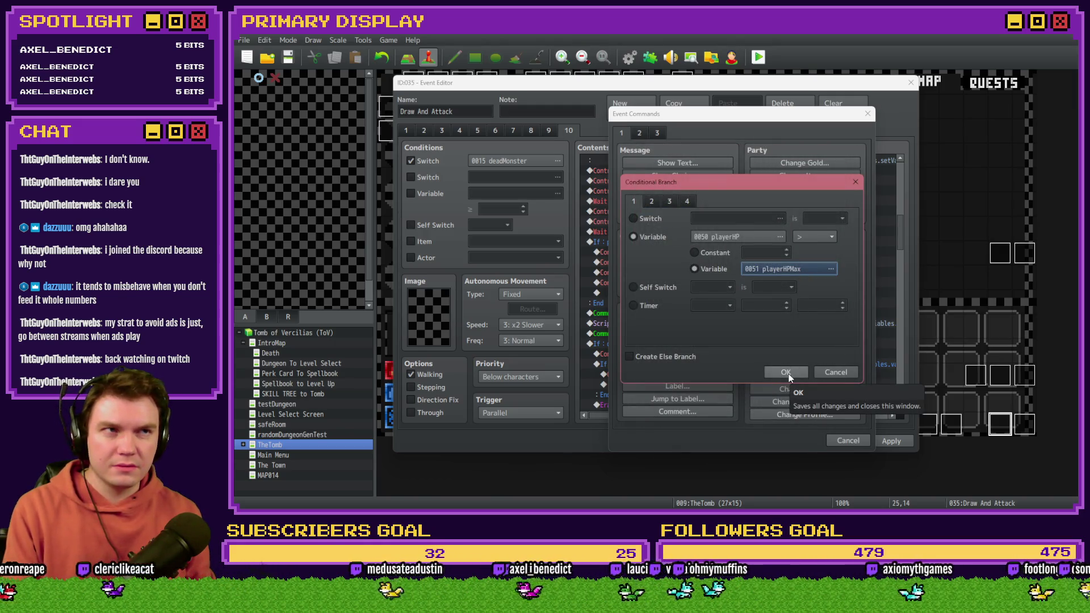
{"action": "left_click", "coordinate": [789, 374]}
Step: Inside the branch, add Control Variables setting playerHP to playerHPMax, and apply the event
{"action": "left_click", "coordinate": [716, 339]}
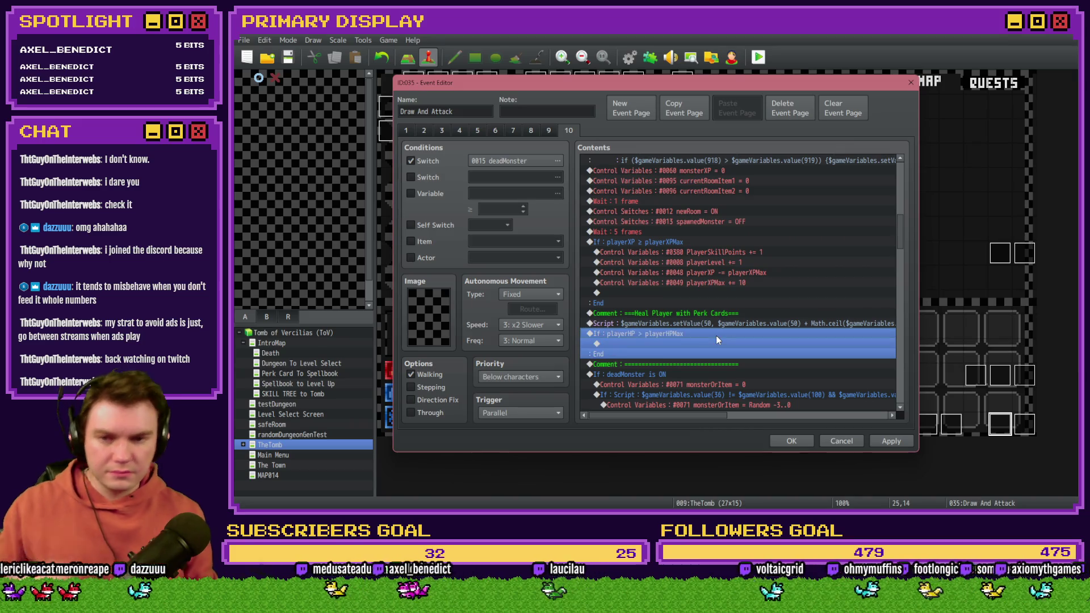
{"action": "left_click", "coordinate": [885, 444]}
{"action": "scroll", "coordinate": [659, 280], "scroll_direction": "down", "scroll_amount": 2}
{"action": "left_click", "coordinate": [659, 290]}
{"action": "double_click", "coordinate": [659, 291]}
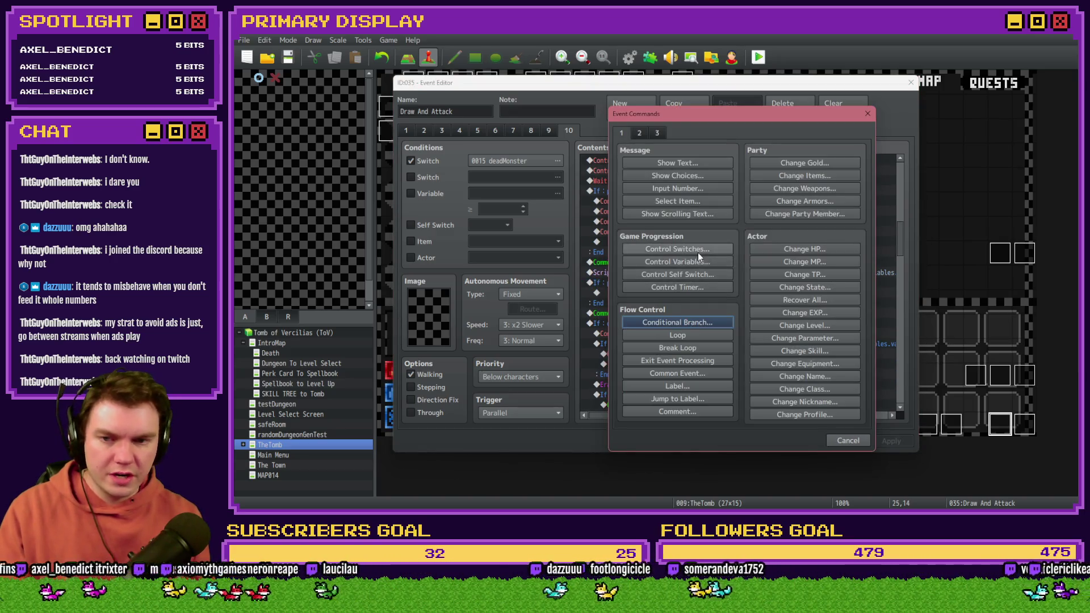
{"action": "left_click", "coordinate": [703, 261]}
{"action": "left_click", "coordinate": [724, 208]}
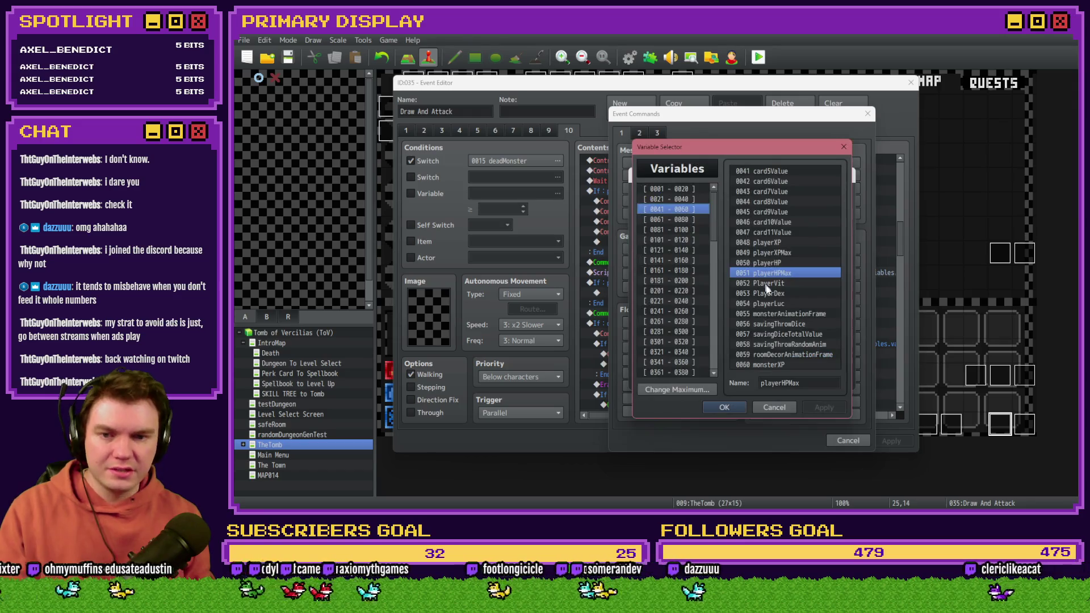
{"action": "double_click", "coordinate": [766, 262]}
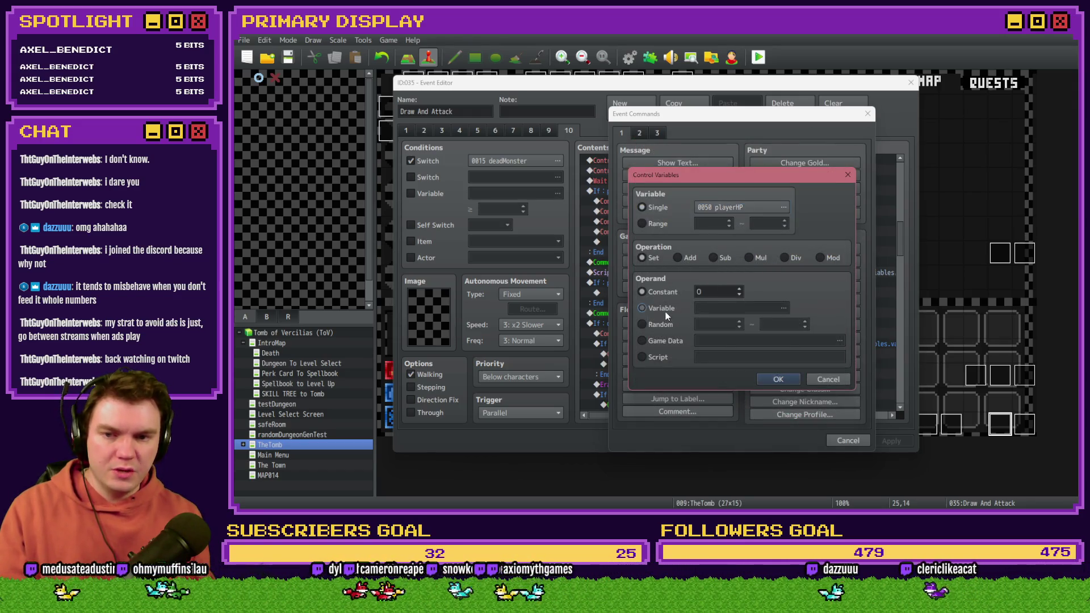
{"action": "left_click", "coordinate": [782, 252]}
{"action": "double_click", "coordinate": [777, 274]}
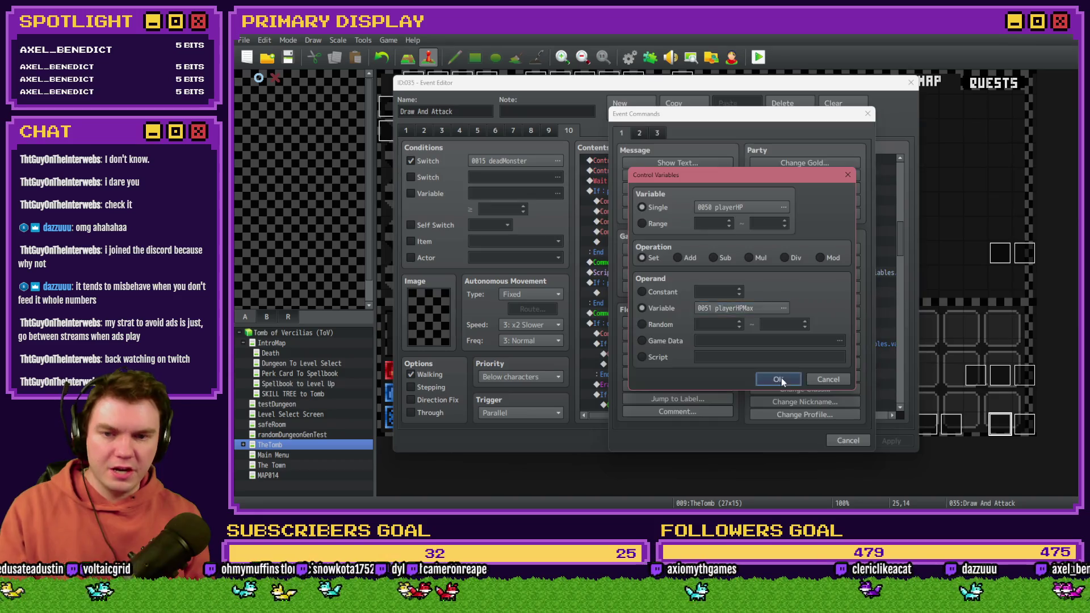
{"action": "left_click", "coordinate": [781, 377]}
{"action": "left_click", "coordinate": [896, 441]}
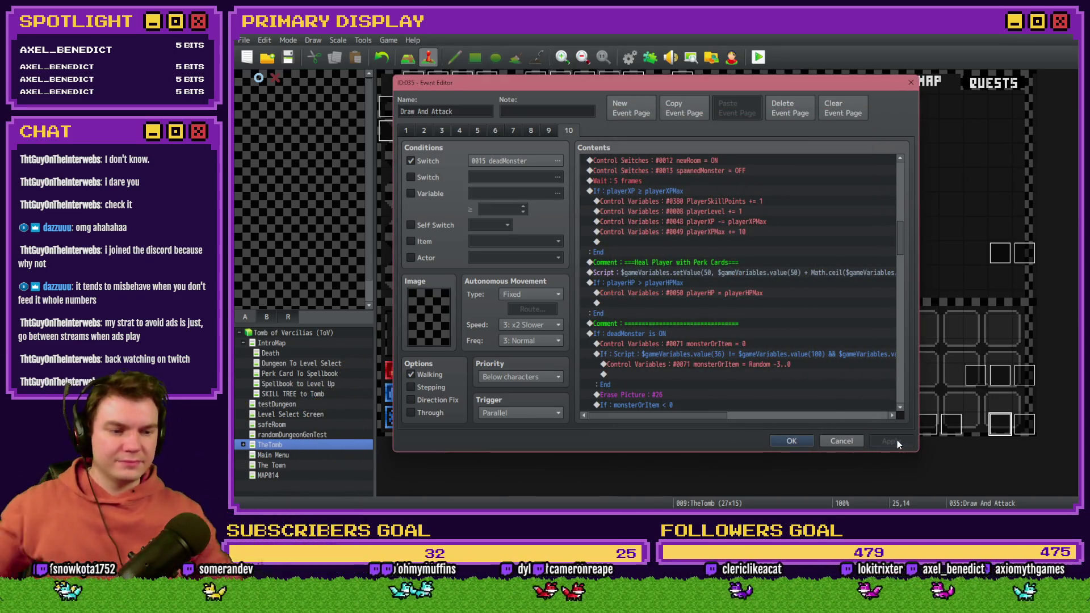
Step: Close the event editor, start a playtest, and take the Fairlii's Fantastic Scroll perk card
{"action": "left_click", "coordinate": [792, 441]}
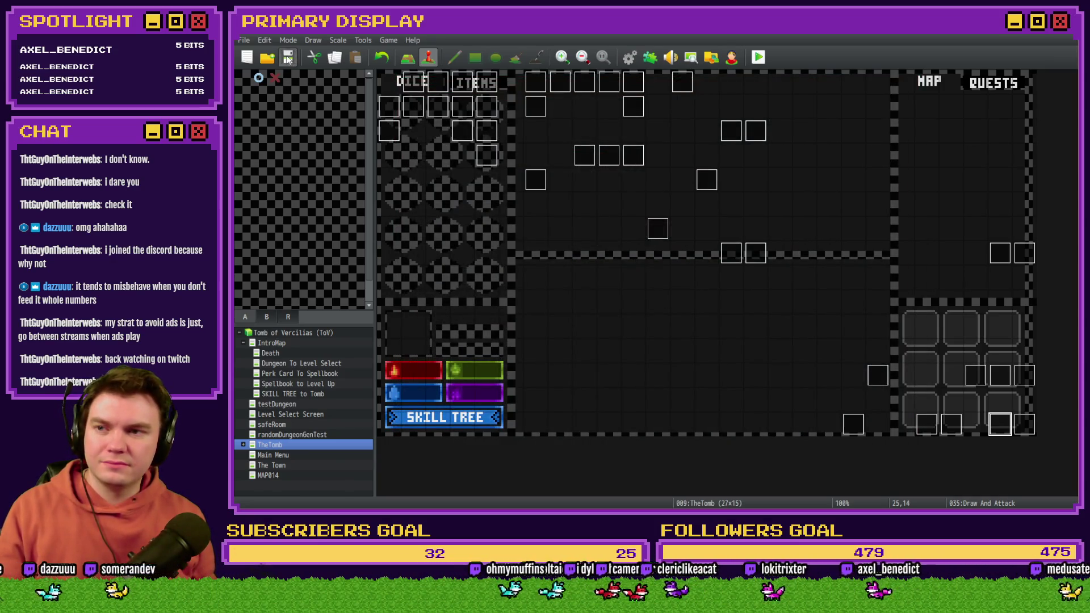
{"action": "left_click", "coordinate": [759, 56]}
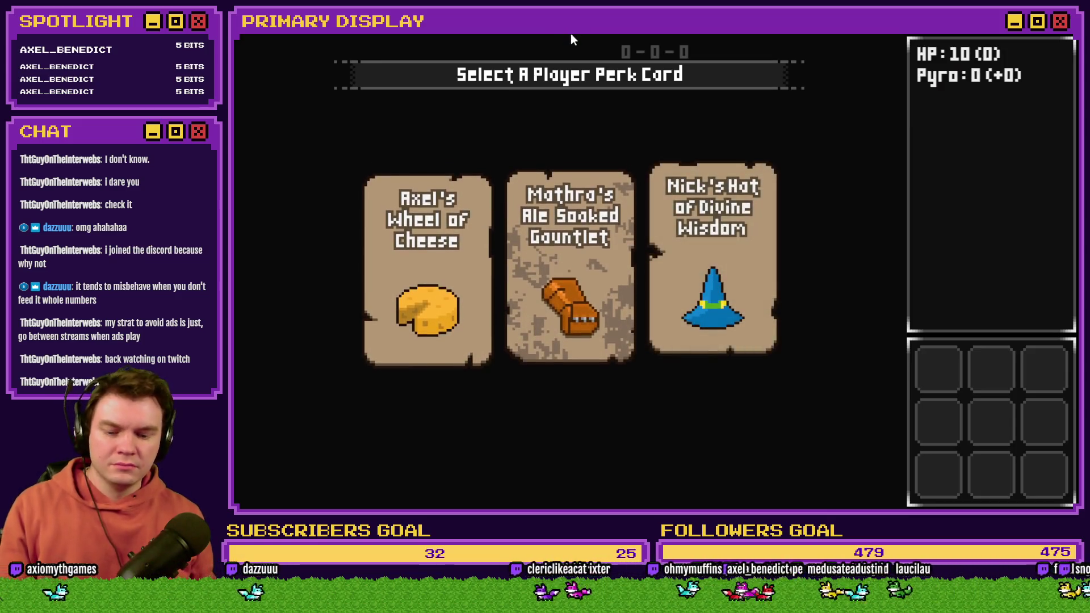
{"action": "key", "text": "F9"}
{"action": "key", "text": "Escape"}
{"action": "left_click", "coordinate": [584, 231]}
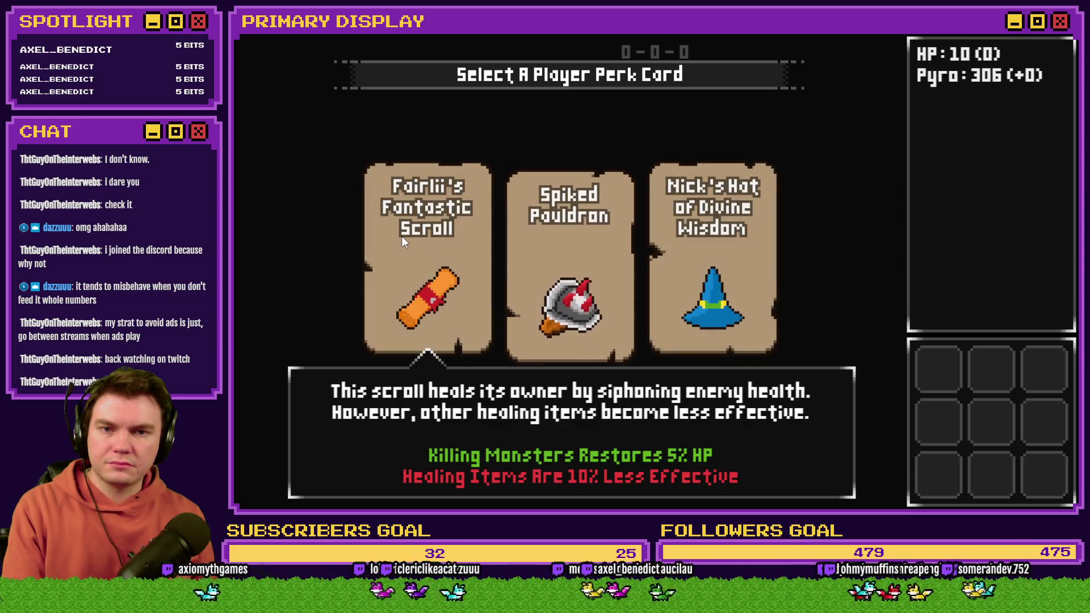
{"action": "left_click", "coordinate": [402, 237]}
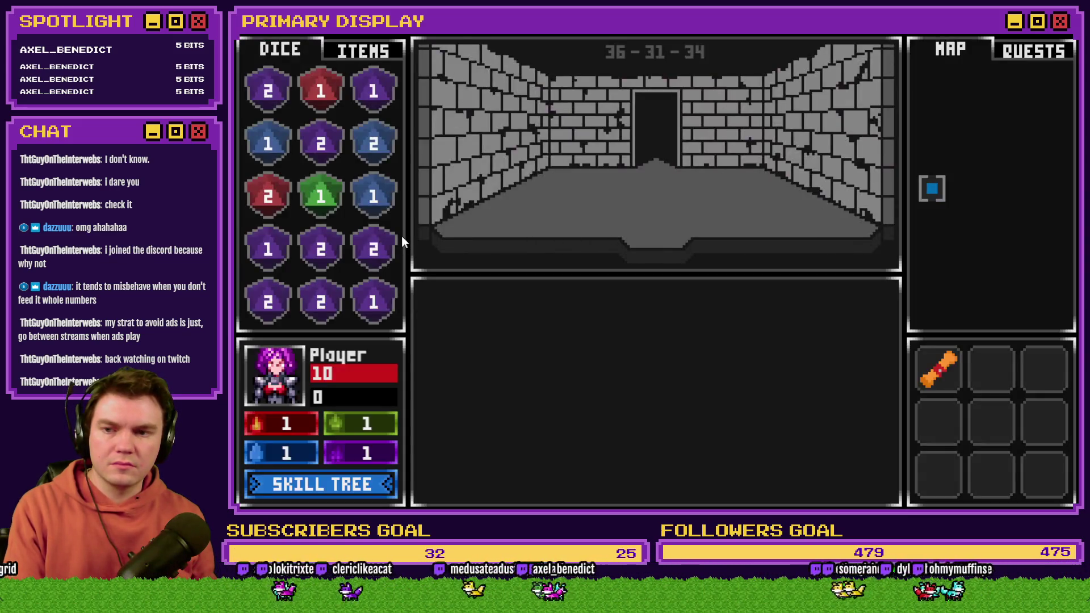
Step: Lower variable 0050 playerHP from 10 to 6 in the F9 debug window
{"action": "key", "text": "F9"}
{"action": "key", "text": "Down"}
{"action": "scroll", "coordinate": [318, 486], "scroll_direction": "down", "scroll_amount": 5}
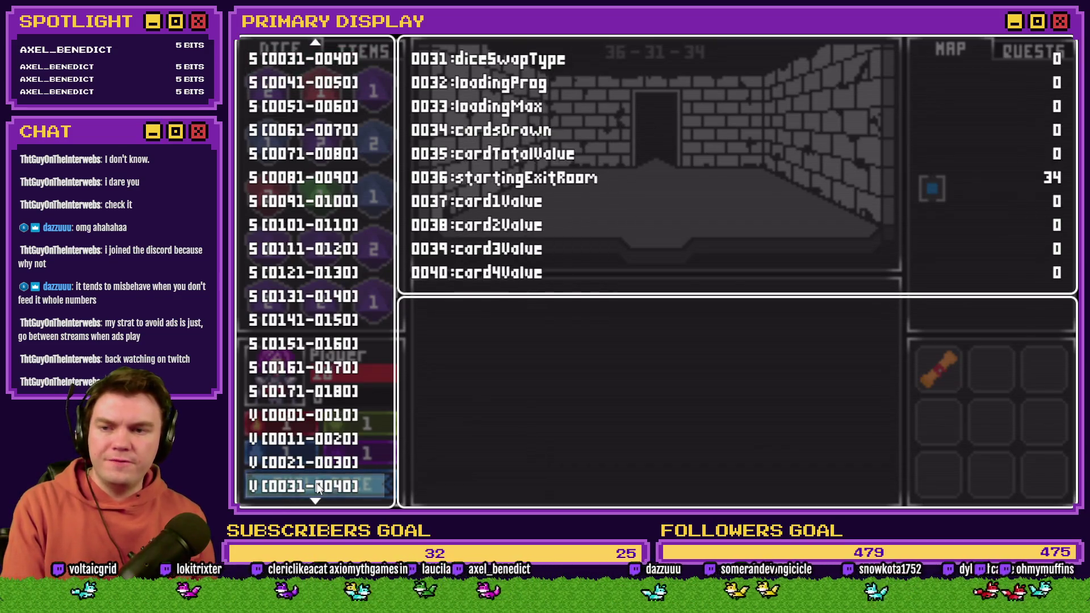
{"action": "key", "text": "Up"}
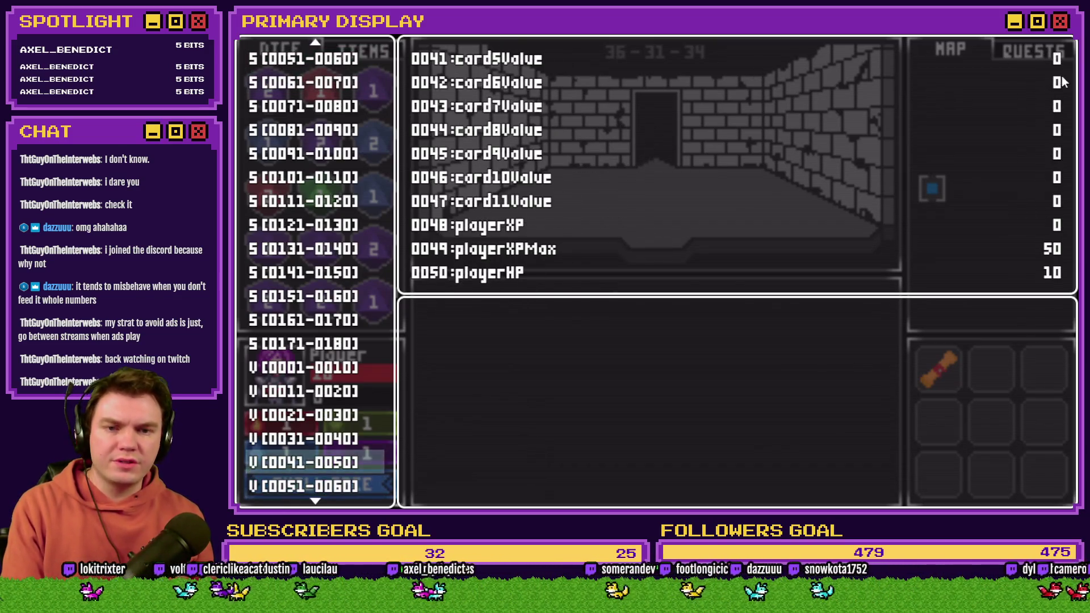
{"action": "key", "text": "Escape"}
{"action": "key", "text": "F9"}
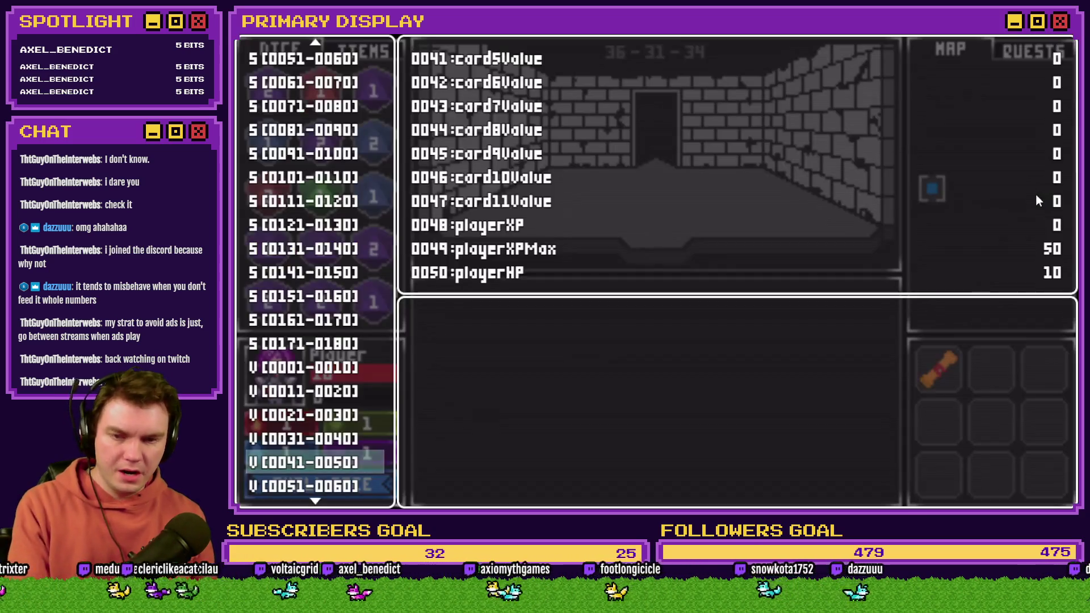
{"action": "key", "text": "Return"}
{"action": "key", "text": "Up"}
{"action": "key", "text": "Left"}
{"action": "key", "text": "Left"}
{"action": "key", "text": "Left"}
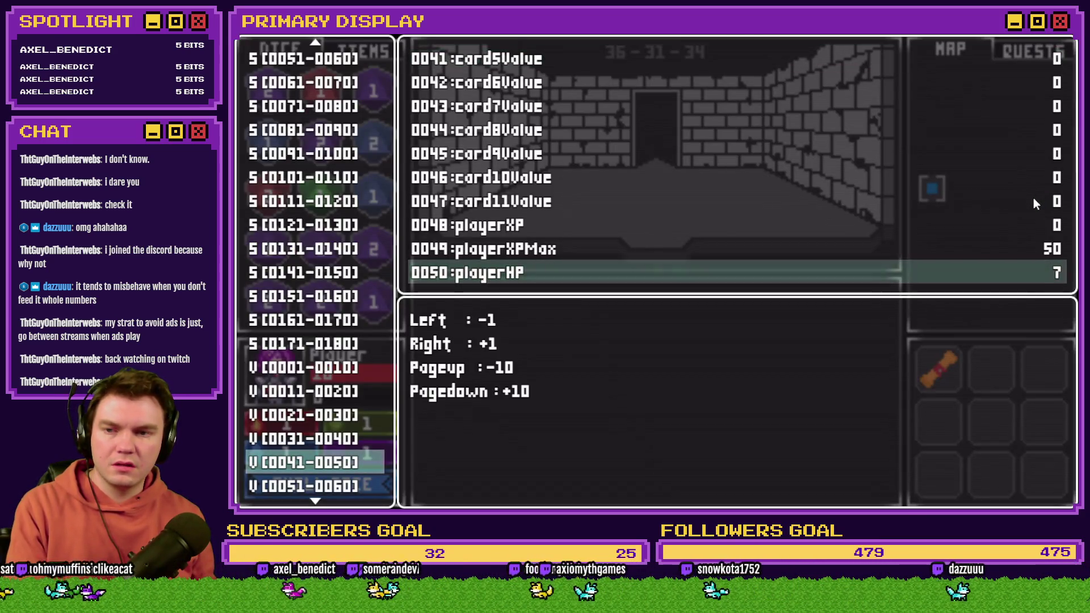
{"action": "key", "text": "Escape"}
{"action": "key", "text": "Escape"}
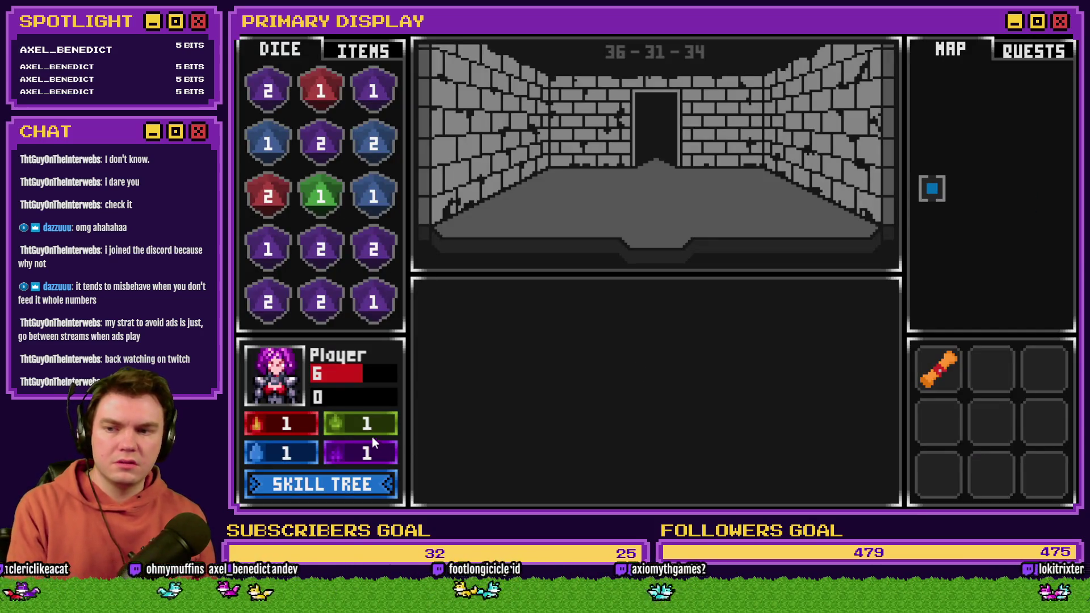
Step: Win the skull fight, then raise playerHP from 7 to 10 via the debug window
{"action": "key", "text": "w"}
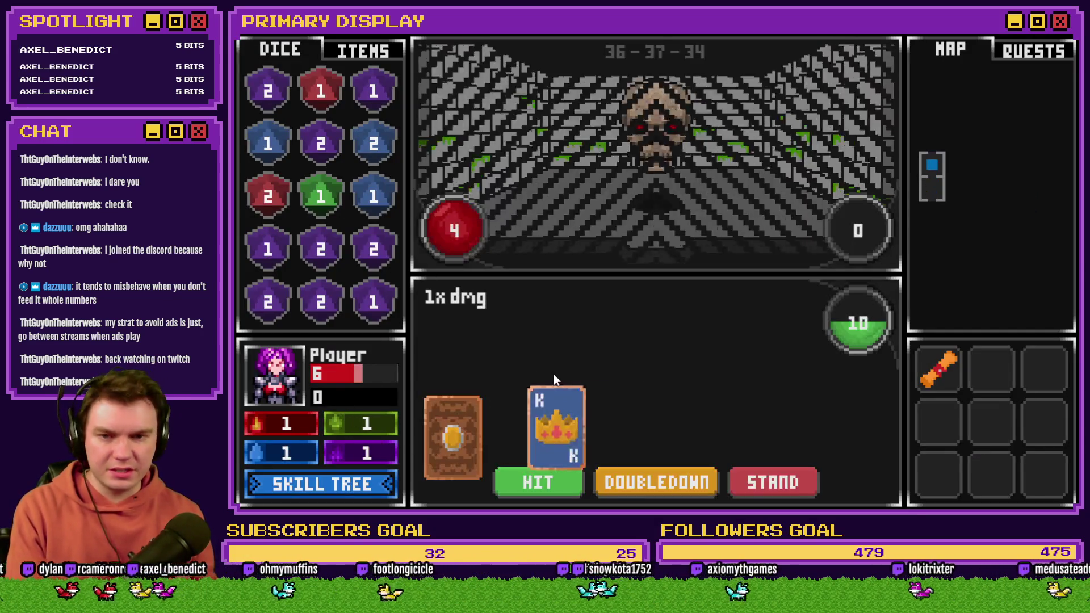
{"action": "left_click", "coordinate": [571, 477]}
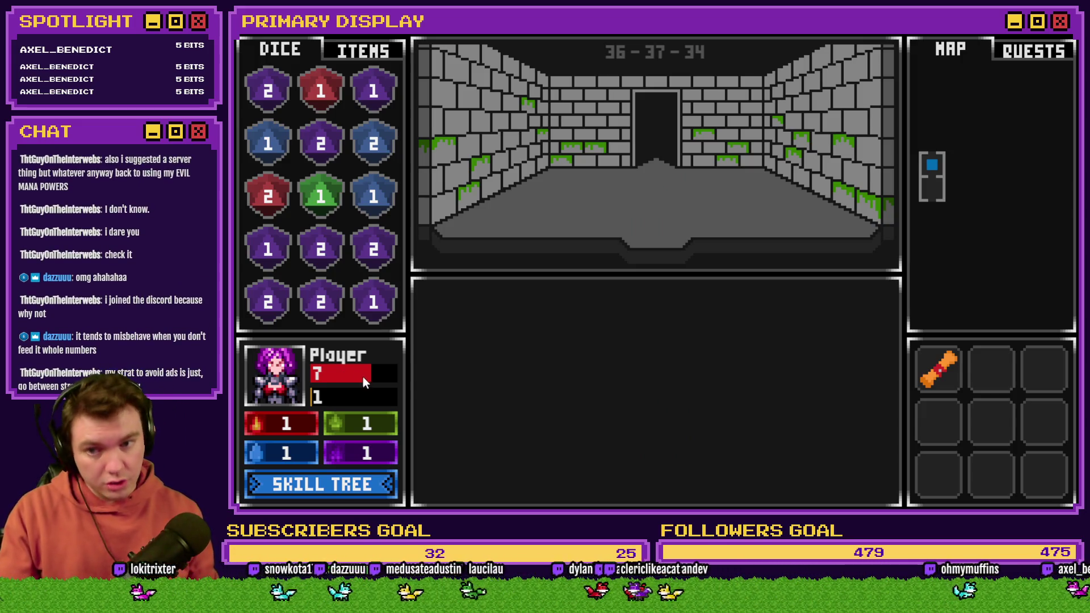
{"action": "key", "text": "F9"}
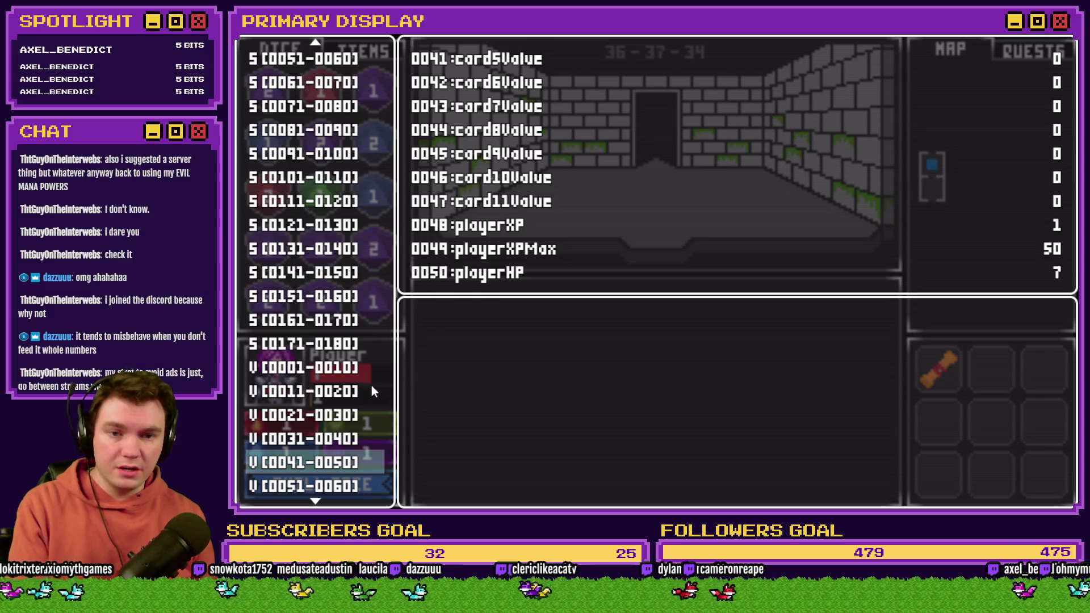
{"action": "key", "text": "Return"}
{"action": "key", "text": "Up"}
{"action": "key", "text": "Right"}
{"action": "key", "text": "Right"}
{"action": "key", "text": "Right"}
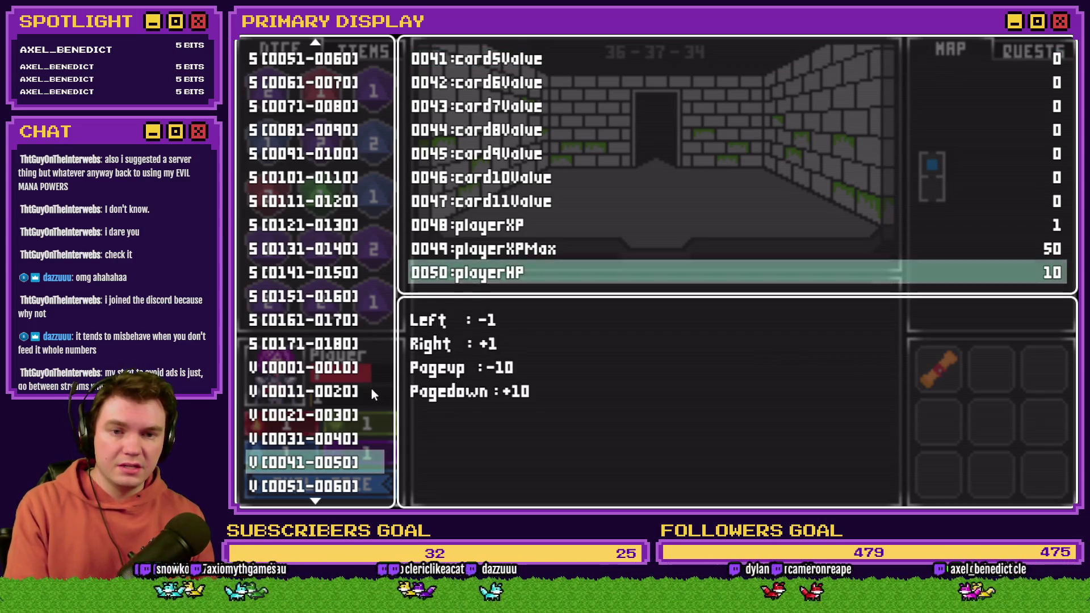
{"action": "key", "text": "Escape"}
{"action": "key", "text": "Escape"}
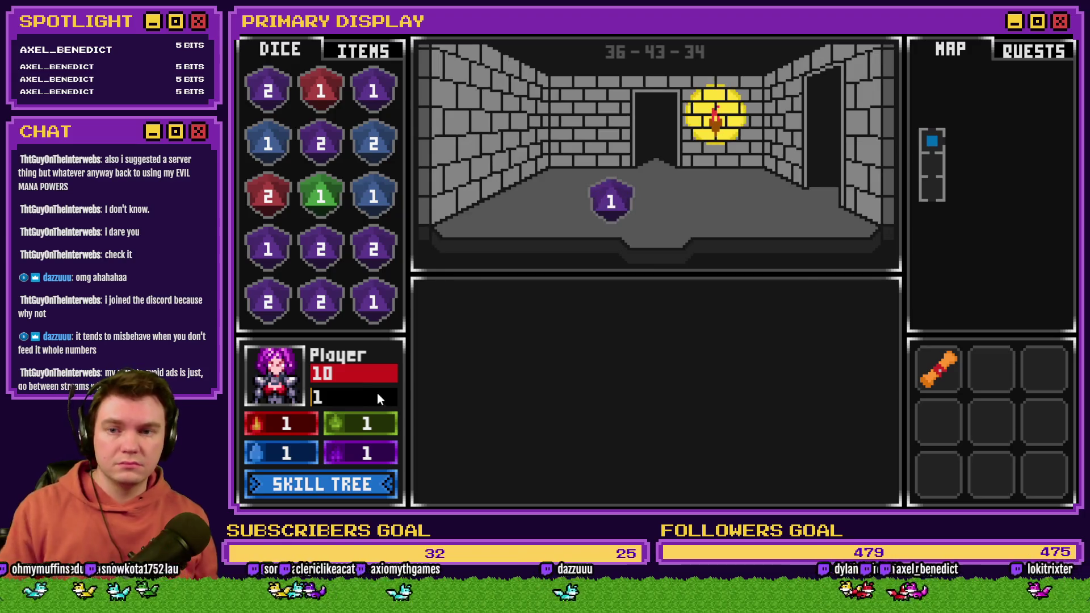
Step: Walk forward, repeat the four-tile pattern, view the ITEMS inventory, and end the playtest
{"action": "key", "text": "Up"}
{"action": "key", "text": "Up"}
{"action": "key", "text": "Up"}
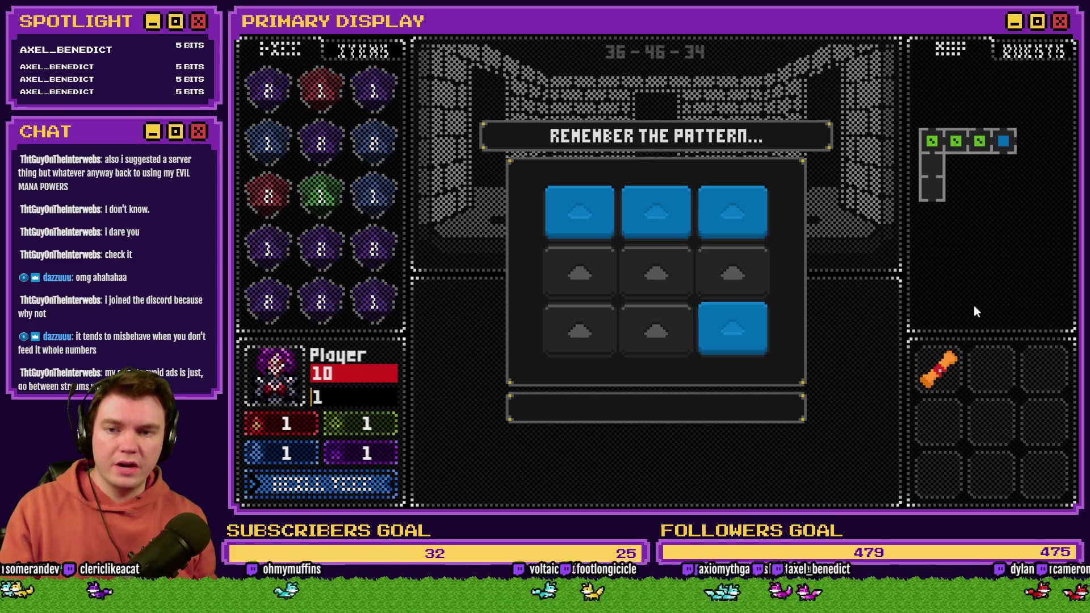
{"action": "left_click", "coordinate": [606, 212]}
{"action": "left_click", "coordinate": [659, 215]}
{"action": "left_click", "coordinate": [732, 216]}
{"action": "left_click", "coordinate": [735, 312]}
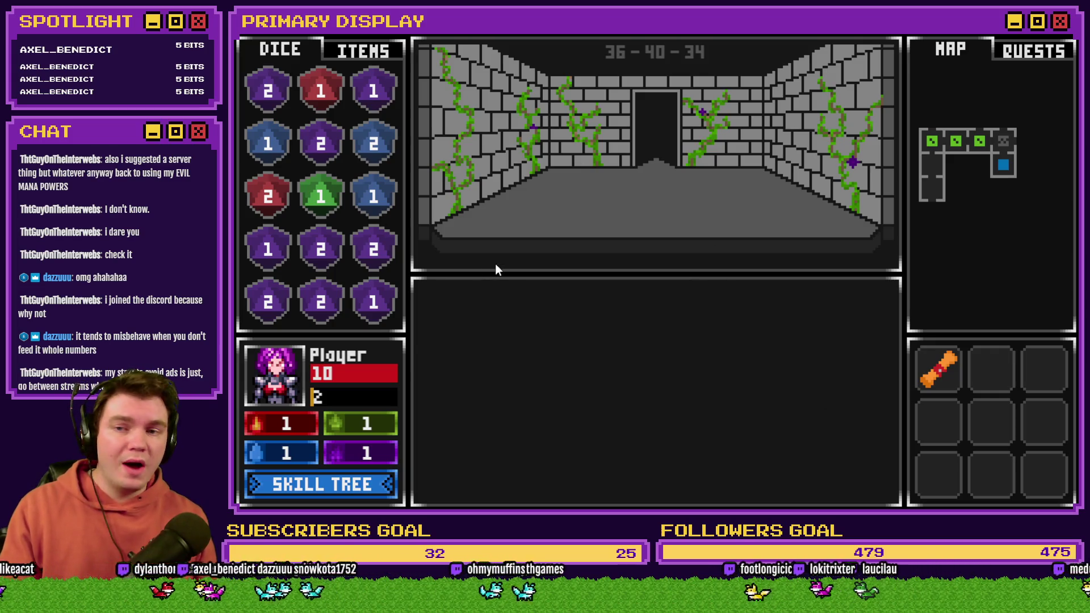
{"action": "left_click", "coordinate": [362, 49]}
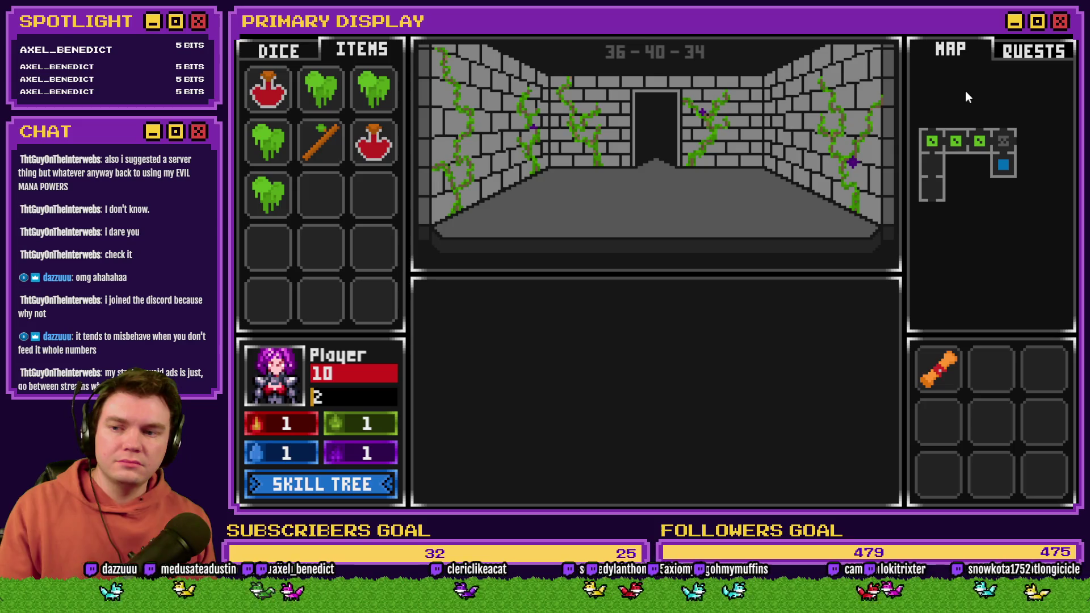
{"action": "key", "text": "alt+F4"}
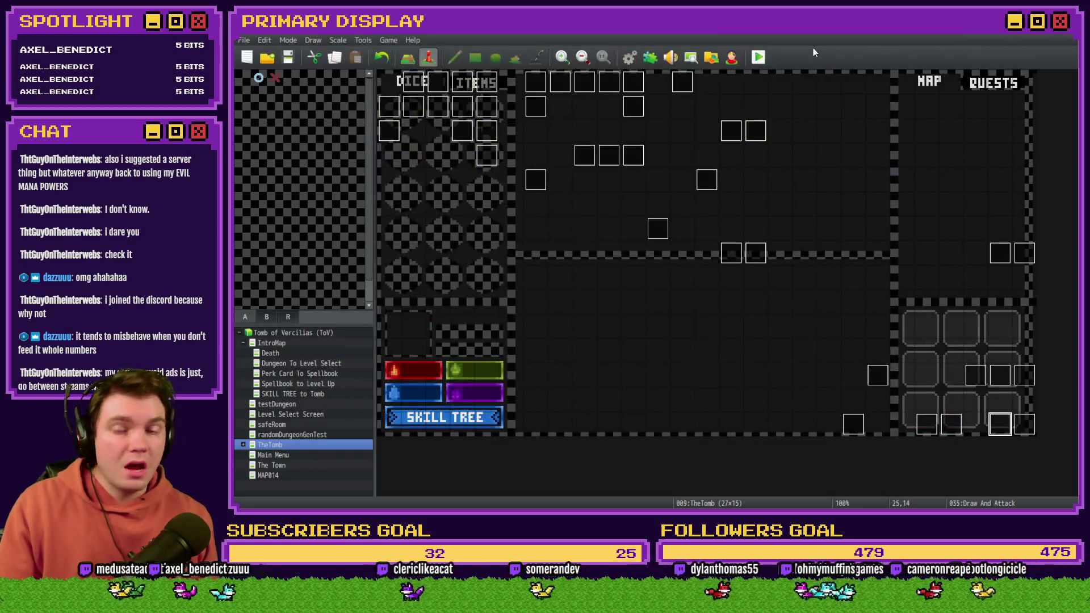
Step: Open event 035 Draw And Attack and scroll page 10 to the Heal Player with Perk Cards script
{"action": "double_click", "coordinate": [1000, 426]}
{"action": "scroll", "coordinate": [737, 312], "scroll_direction": "down", "scroll_amount": 5}
{"action": "scroll", "coordinate": [762, 361], "scroll_direction": "down", "scroll_amount": 2}
{"action": "scroll", "coordinate": [765, 362], "scroll_direction": "down", "scroll_amount": 2}
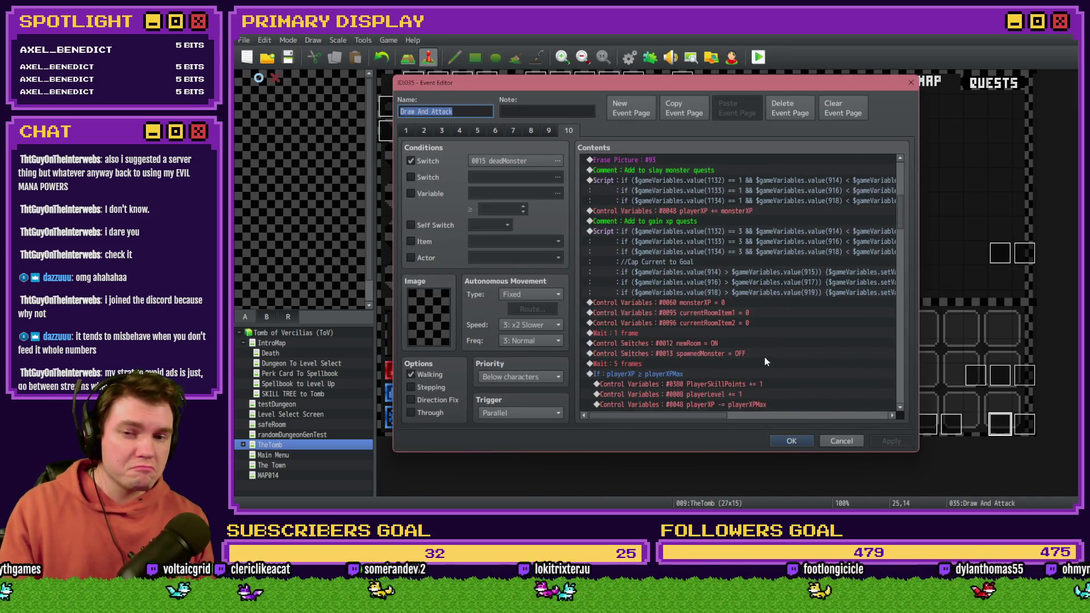
{"action": "scroll", "coordinate": [767, 356], "scroll_direction": "down", "scroll_amount": 2}
{"action": "scroll", "coordinate": [767, 356], "scroll_direction": "down", "scroll_amount": 2}
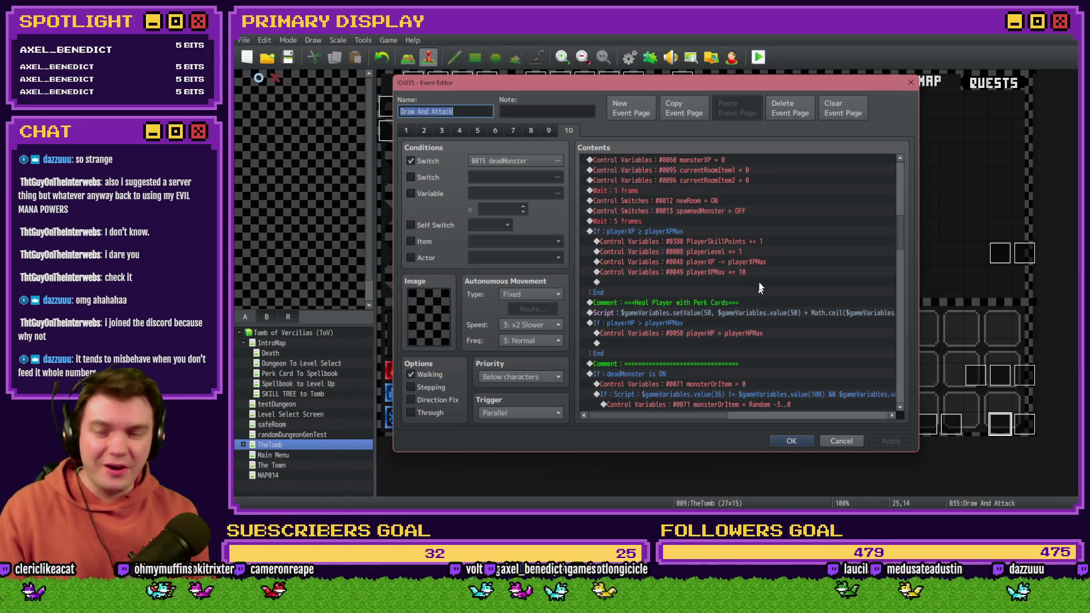
{"action": "mouse_move", "coordinate": [698, 415]}
{"action": "left_mouse_down"}
{"action": "mouse_move", "coordinate": [809, 422]}
{"action": "mouse_move", "coordinate": [647, 431]}
{"action": "left_mouse_up"}
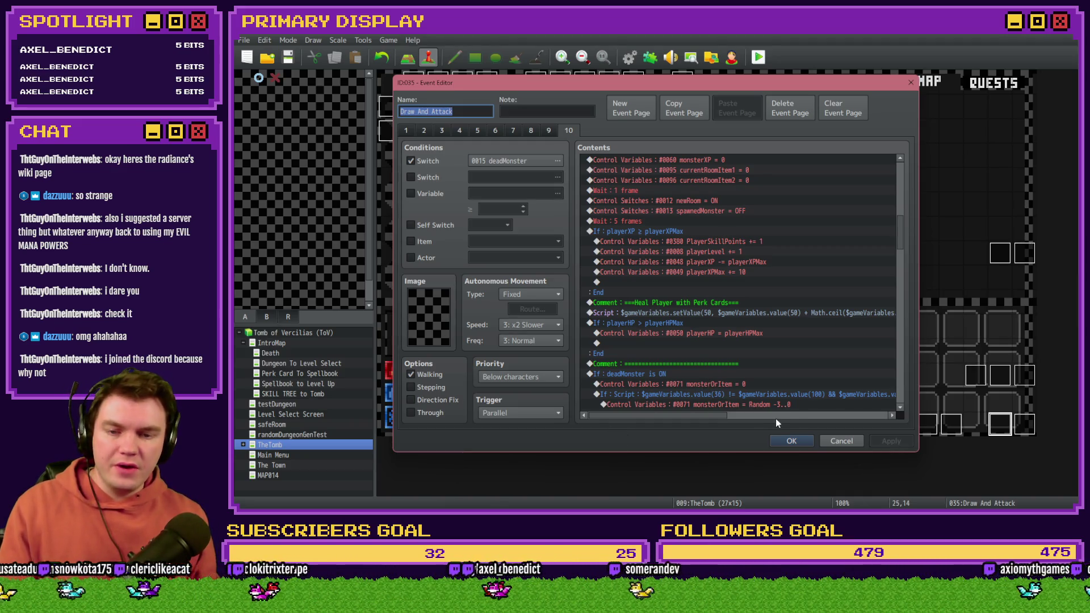
{"action": "left_click", "coordinate": [721, 314]}
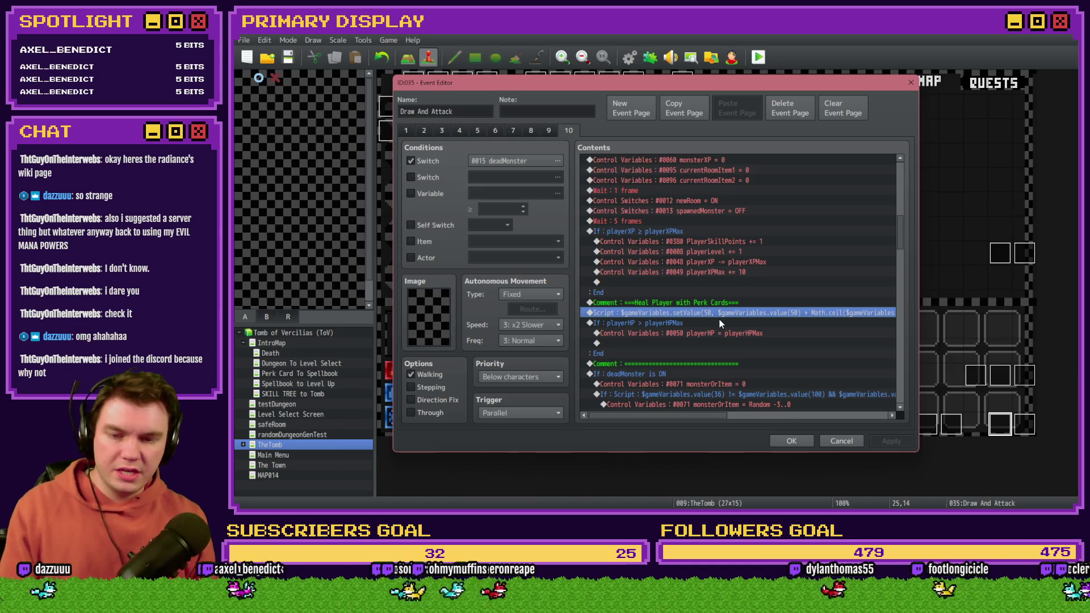
Step: Close Draw And Attack, review DiceMove's Small Health Potion and Heal Player with Perk Cards comments, then close
{"action": "left_click", "coordinate": [775, 438]}
{"action": "double_click", "coordinate": [439, 84]}
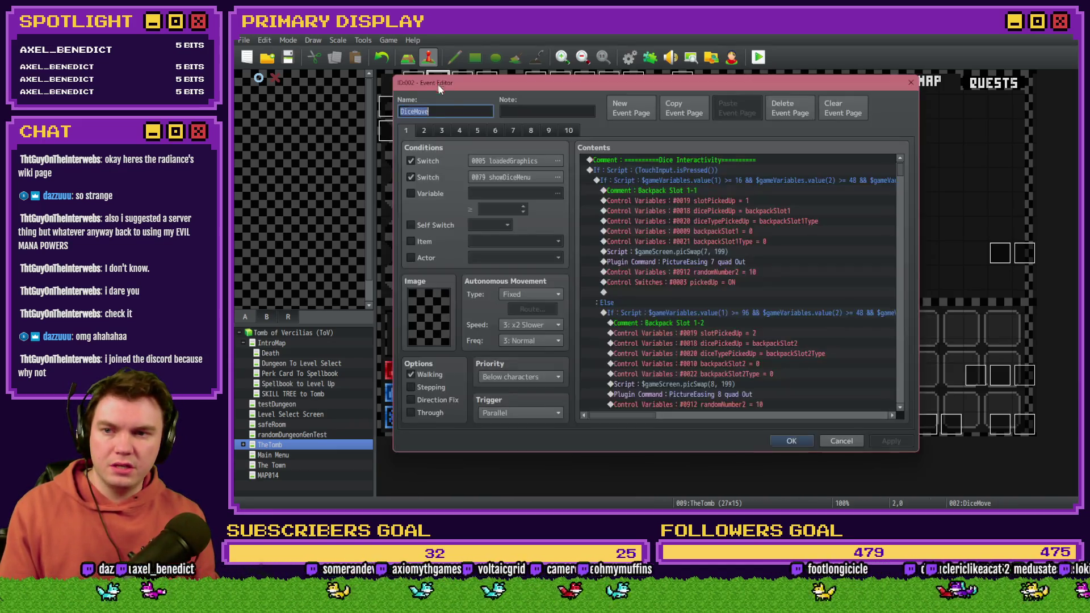
{"action": "left_click", "coordinate": [475, 132]}
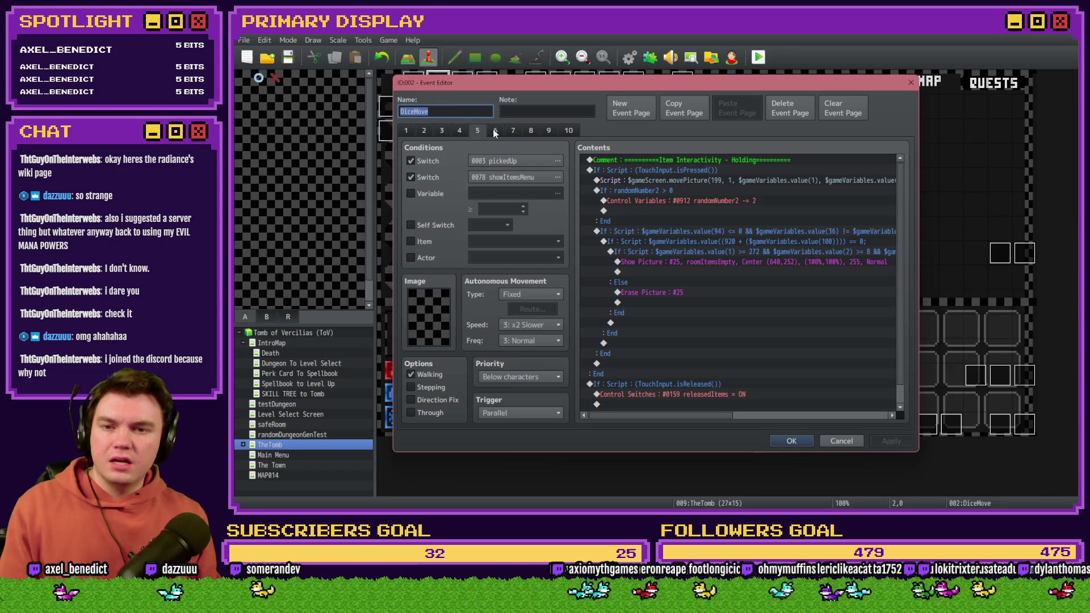
{"action": "left_click", "coordinate": [495, 131]}
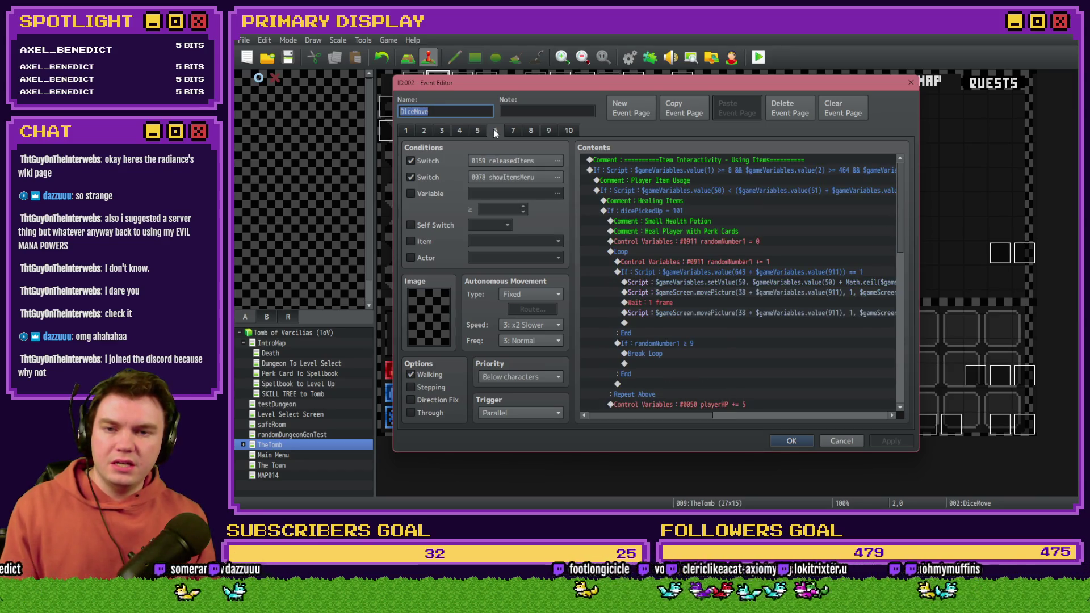
{"action": "left_click", "coordinate": [691, 221]}
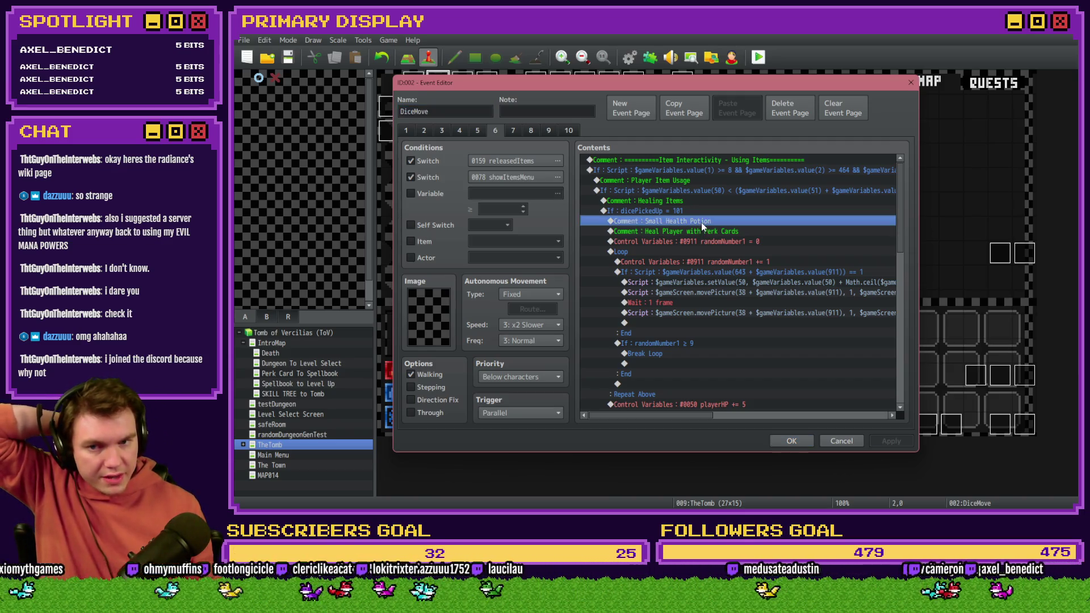
{"action": "left_click", "coordinate": [733, 232]}
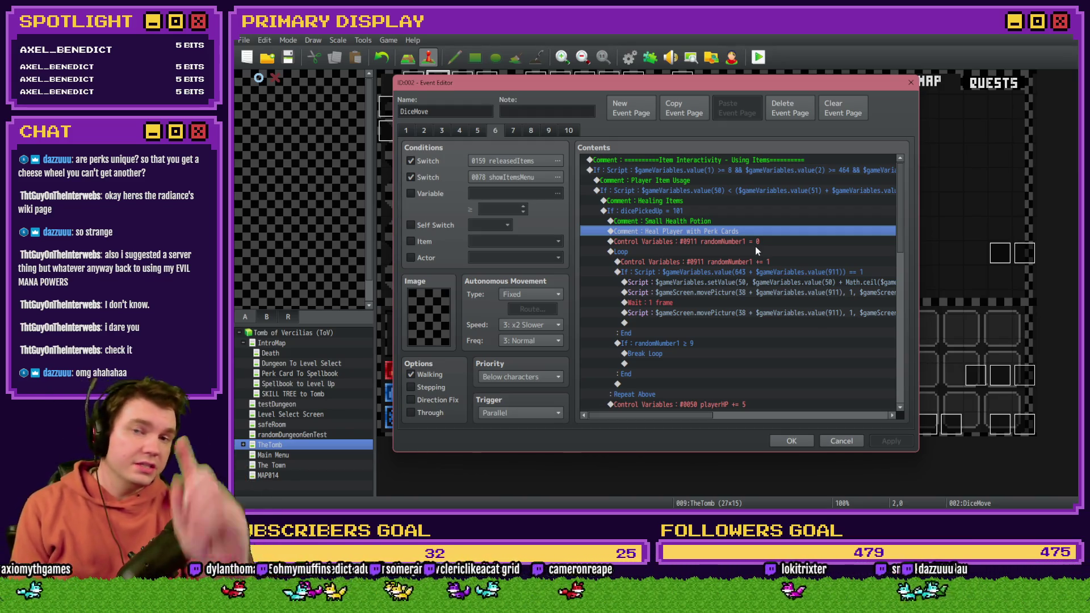
{"action": "left_click", "coordinate": [792, 441]}
{"action": "left_click", "coordinate": [758, 57]}
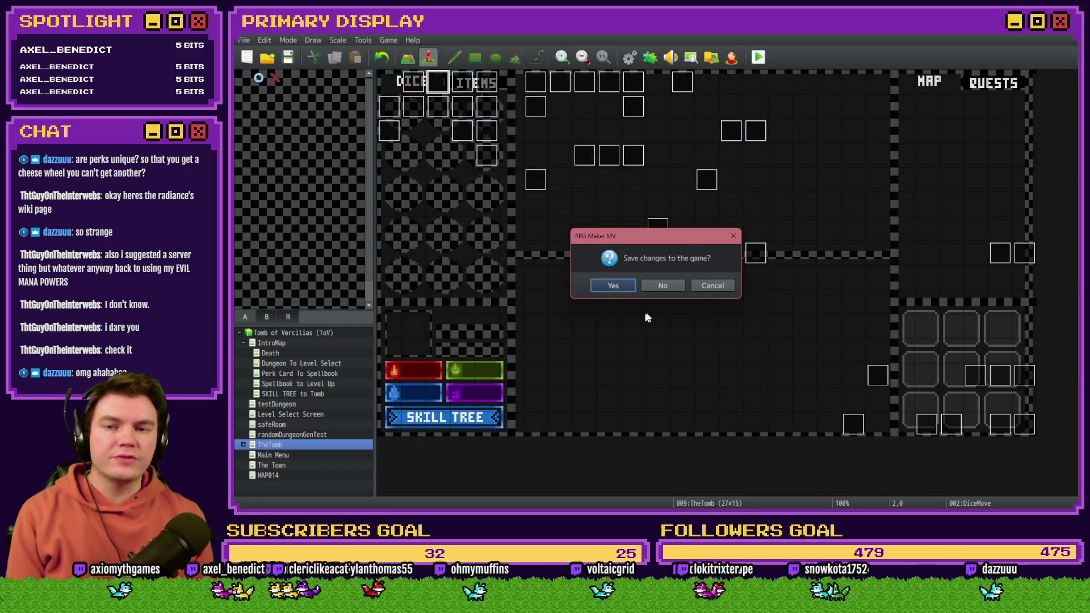
Step: Save the game changes and open the Perk Card To Spellbook map's Init/Anim/Wrap-up event
{"action": "key", "text": "Return"}
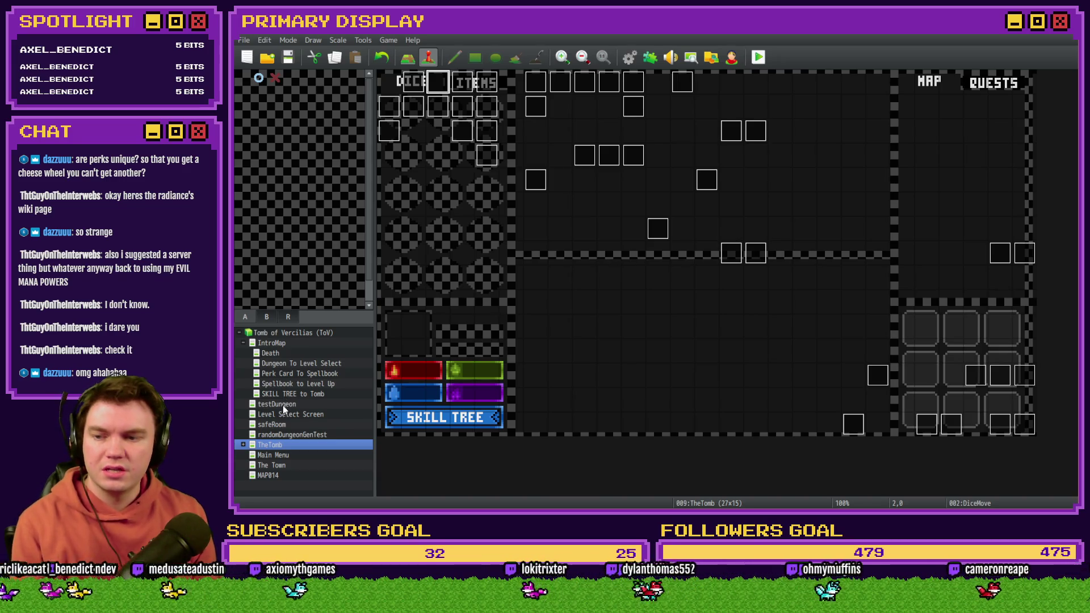
{"action": "left_click", "coordinate": [302, 373]}
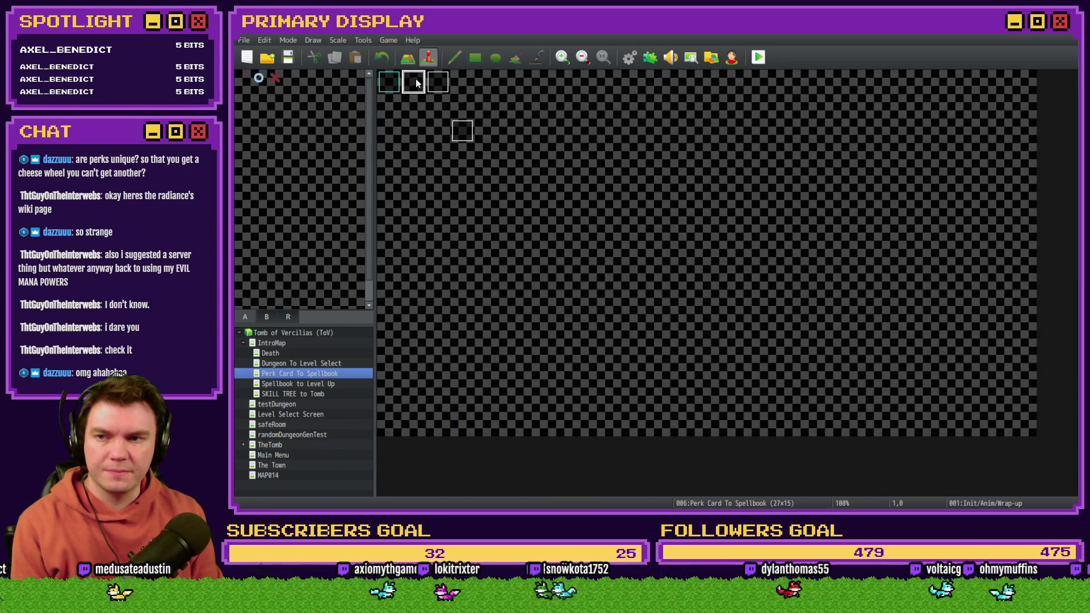
{"action": "double_click", "coordinate": [416, 79]}
Step: Insert a Transfer Player command to the Perk Card To Spellbook map above End
{"action": "scroll", "coordinate": [683, 285], "scroll_direction": "down", "scroll_amount": 7}
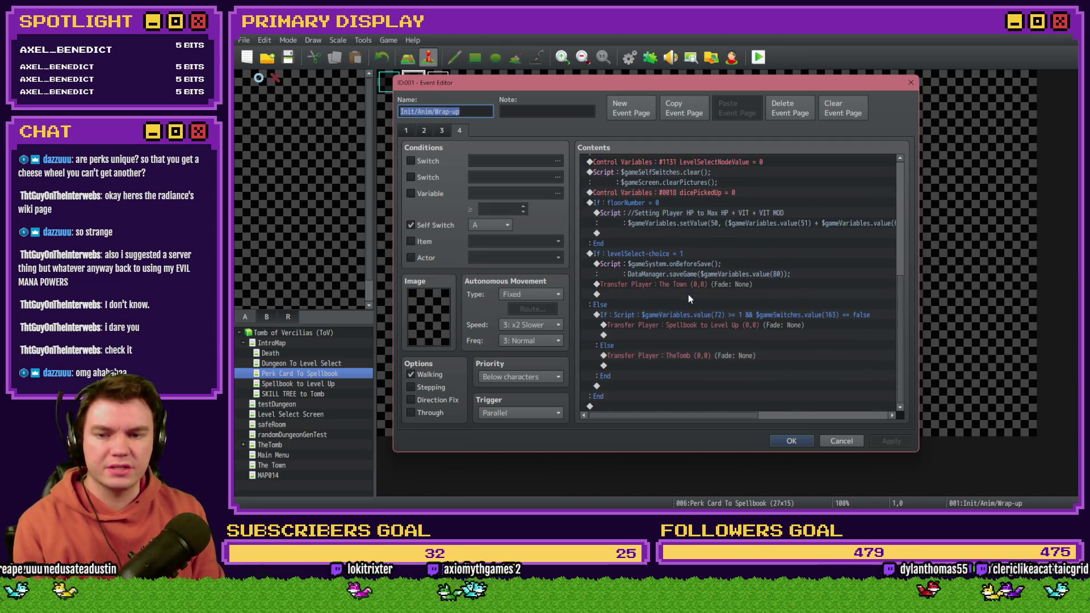
{"action": "left_click", "coordinate": [657, 255]}
{"action": "key", "text": "Up"}
{"action": "key", "text": "Return"}
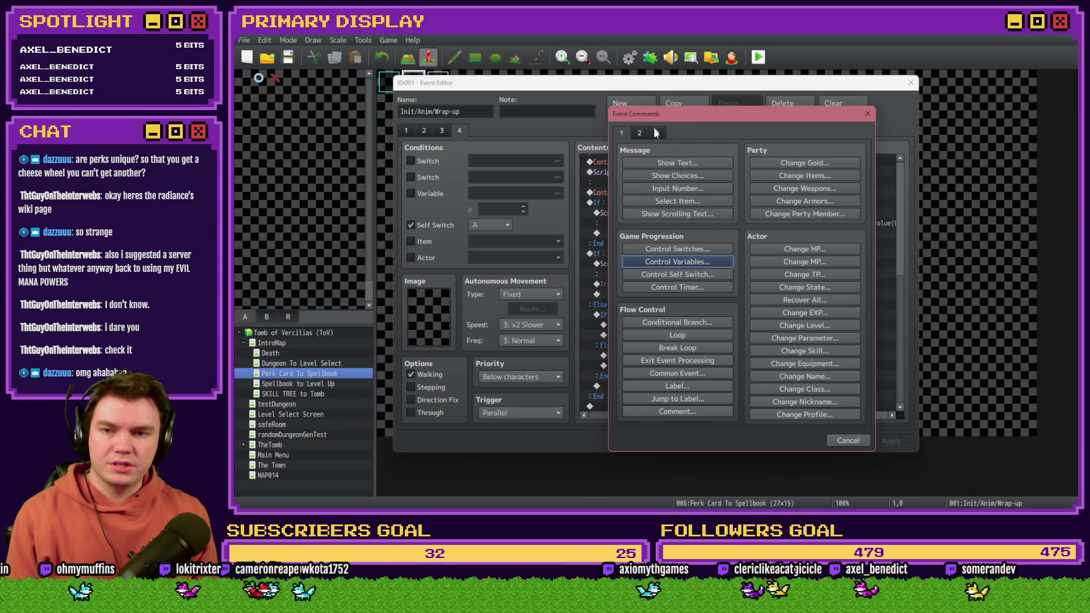
{"action": "left_click", "coordinate": [657, 132]}
{"action": "left_click", "coordinate": [661, 165]}
{"action": "left_click", "coordinate": [692, 239]}
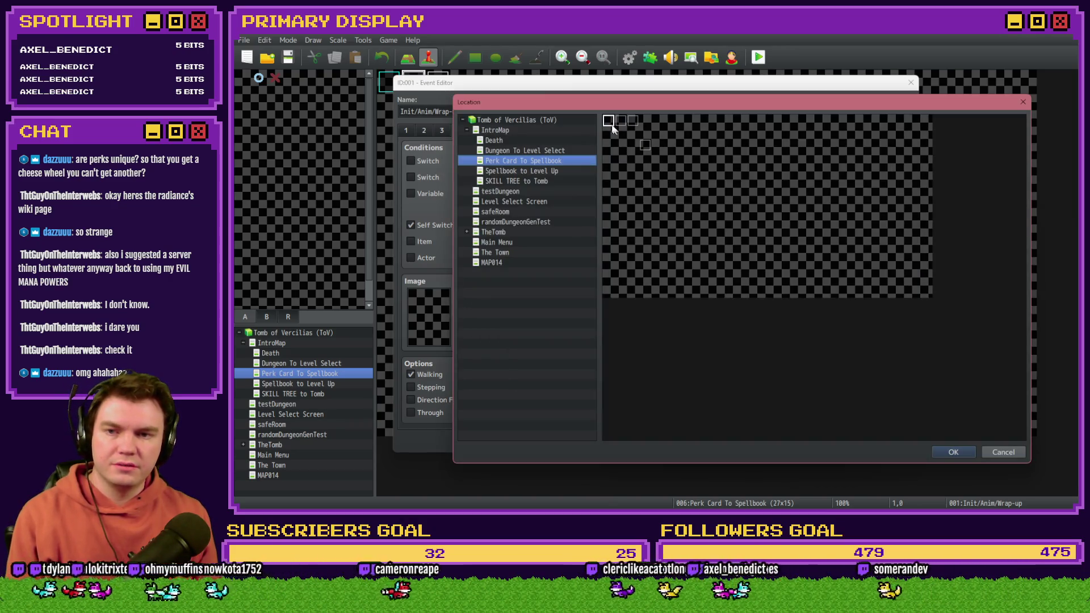
{"action": "double_click", "coordinate": [612, 128]}
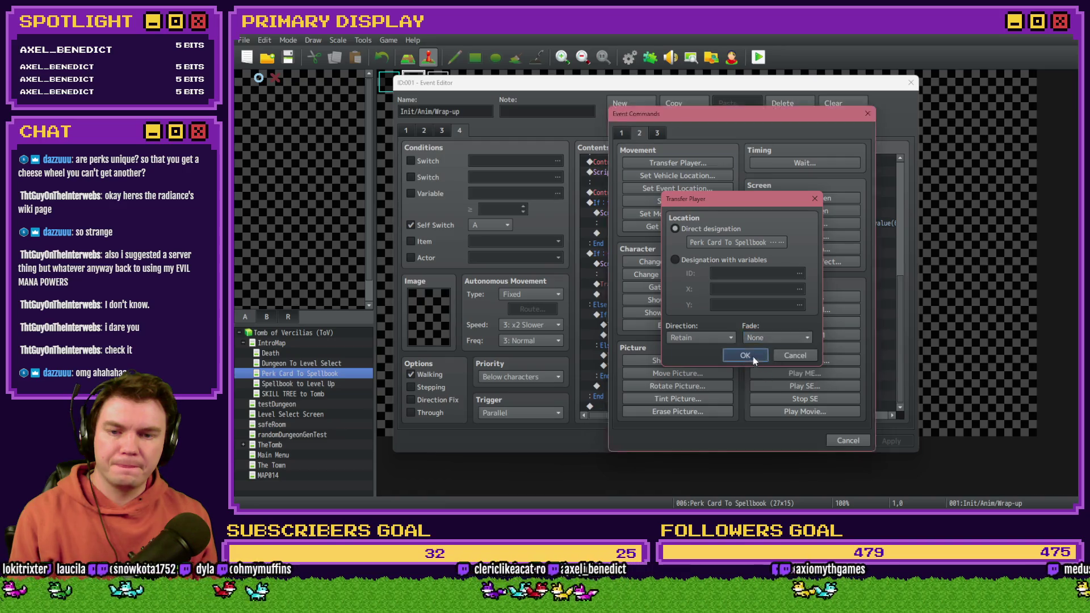
{"action": "left_click", "coordinate": [745, 355]}
Step: Add Exit Event Processing after the transfer, save the changes, and start a playtest
{"action": "double_click", "coordinate": [669, 263]}
{"action": "left_click", "coordinate": [620, 132]}
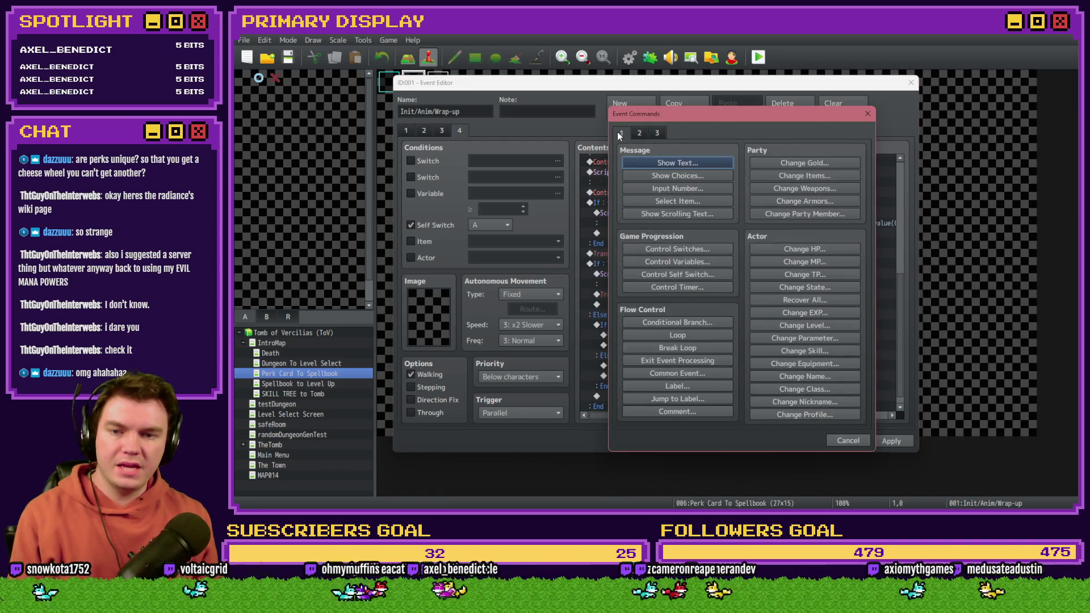
{"action": "left_click", "coordinate": [701, 360]}
{"action": "left_click", "coordinate": [800, 441]}
{"action": "left_click", "coordinate": [758, 57]}
{"action": "left_click", "coordinate": [621, 288]}
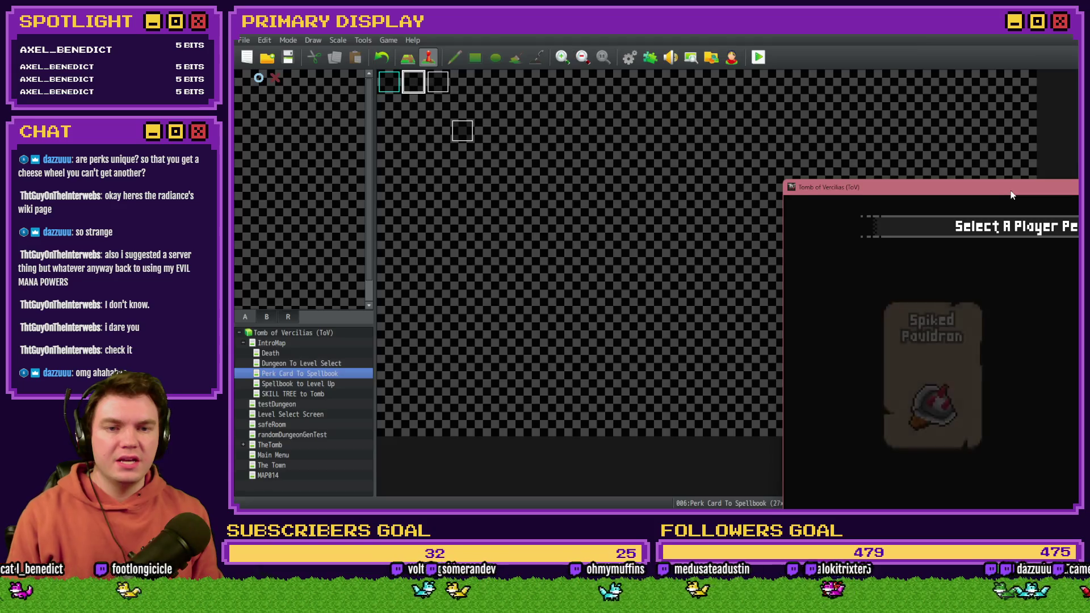
Step: Maximize the playtest window and take the Wheel of Cheese, Potion of Power and Fantastic Scroll cards
{"action": "double_click", "coordinate": [1011, 192]}
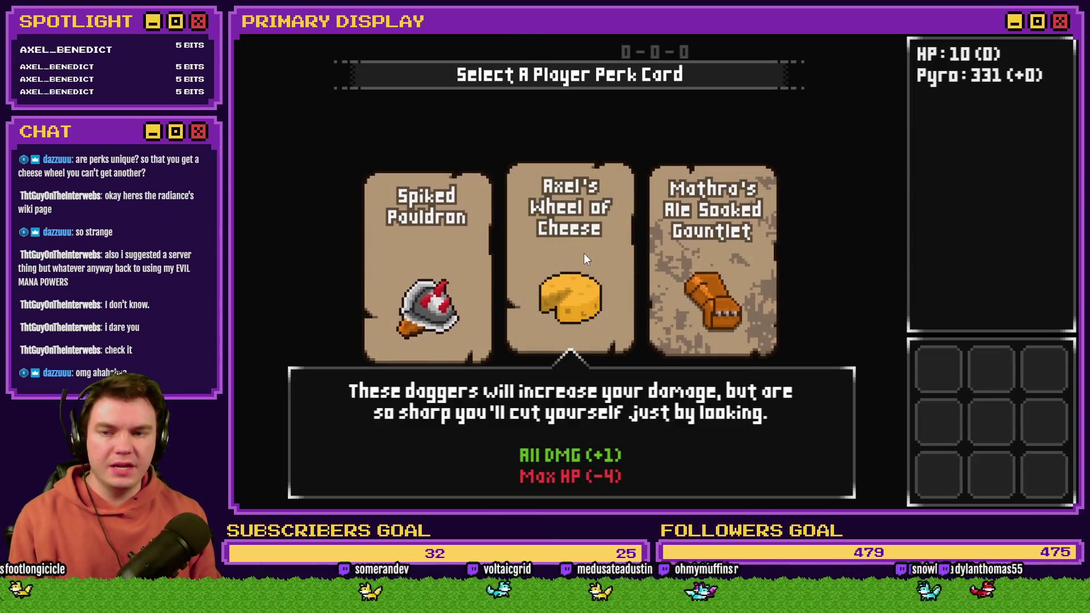
{"action": "left_click", "coordinate": [580, 254]}
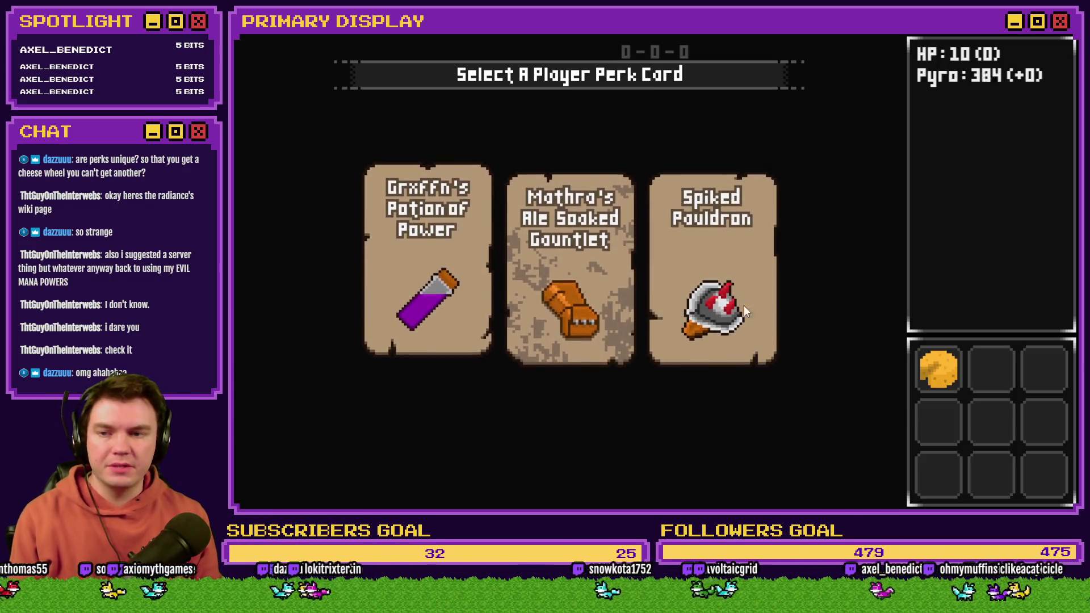
{"action": "left_click", "coordinate": [432, 278]}
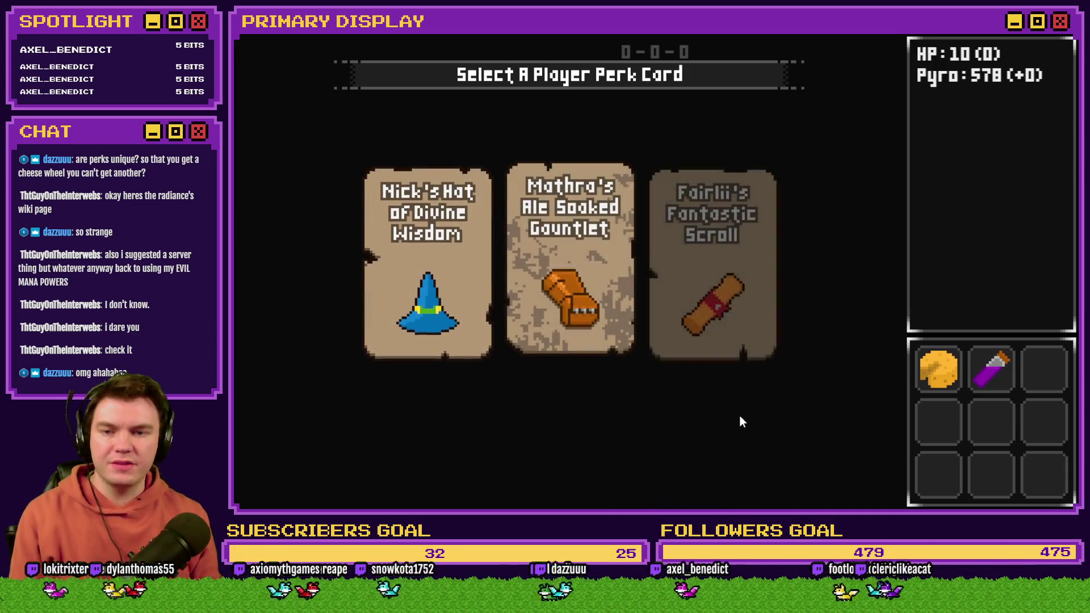
{"action": "left_click", "coordinate": [727, 275]}
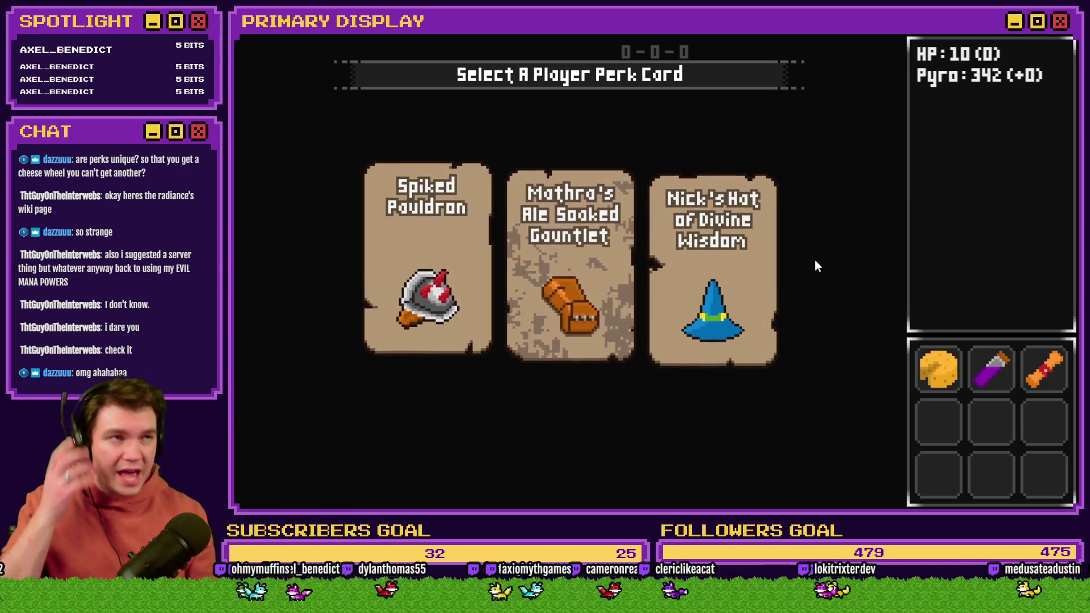
Step: Take Nick's Hat of Divine Wisdom twice, then Fairlii's Fantastic Scroll
{"action": "mouse_move", "coordinate": [770, 274]}
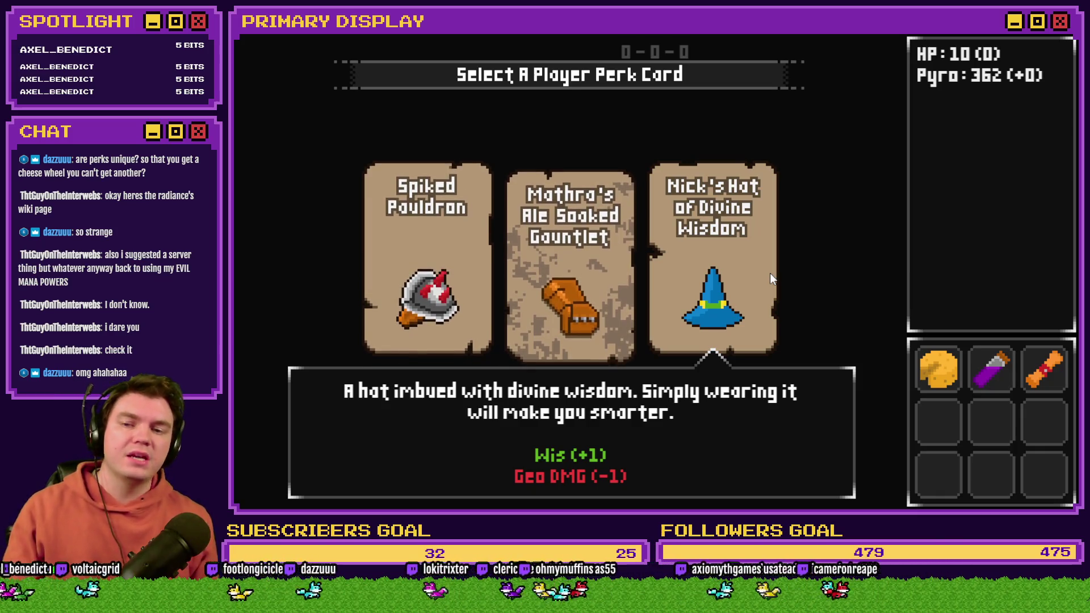
{"action": "mouse_move", "coordinate": [612, 313]}
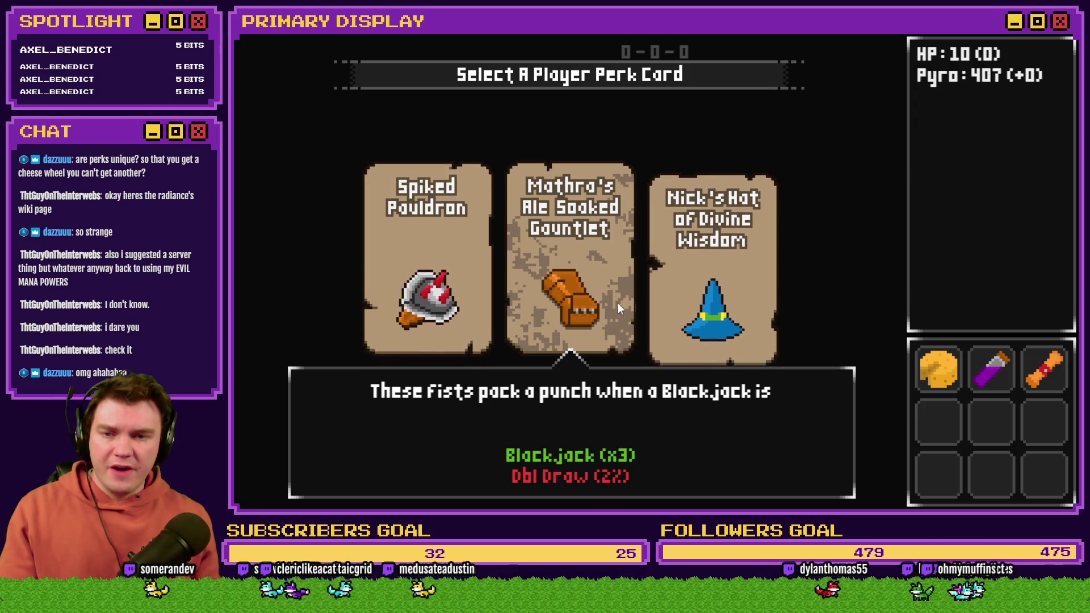
{"action": "left_click", "coordinate": [742, 300]}
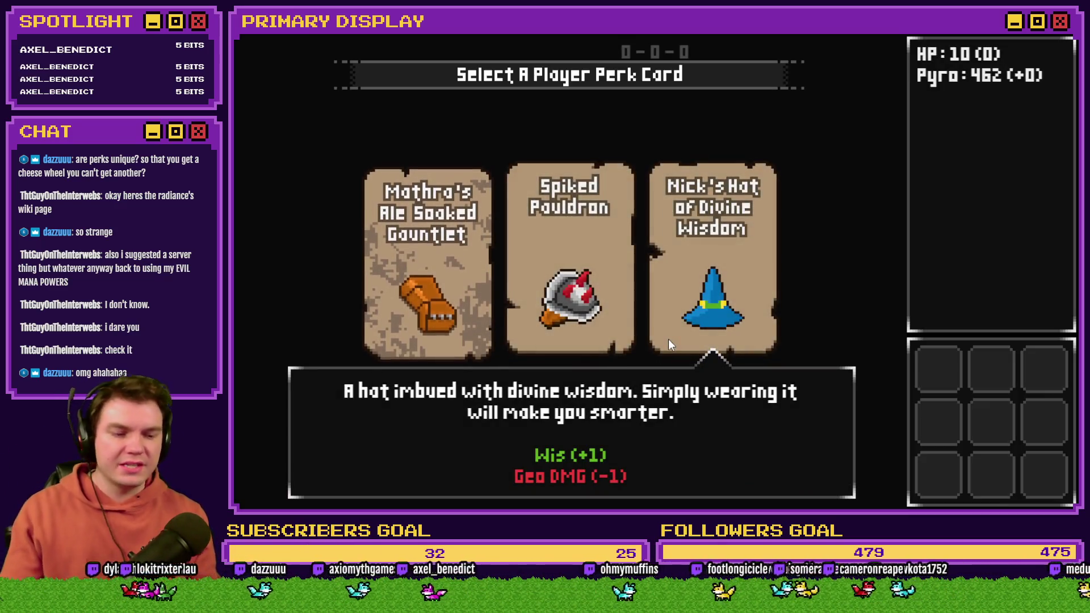
{"action": "left_click", "coordinate": [691, 270]}
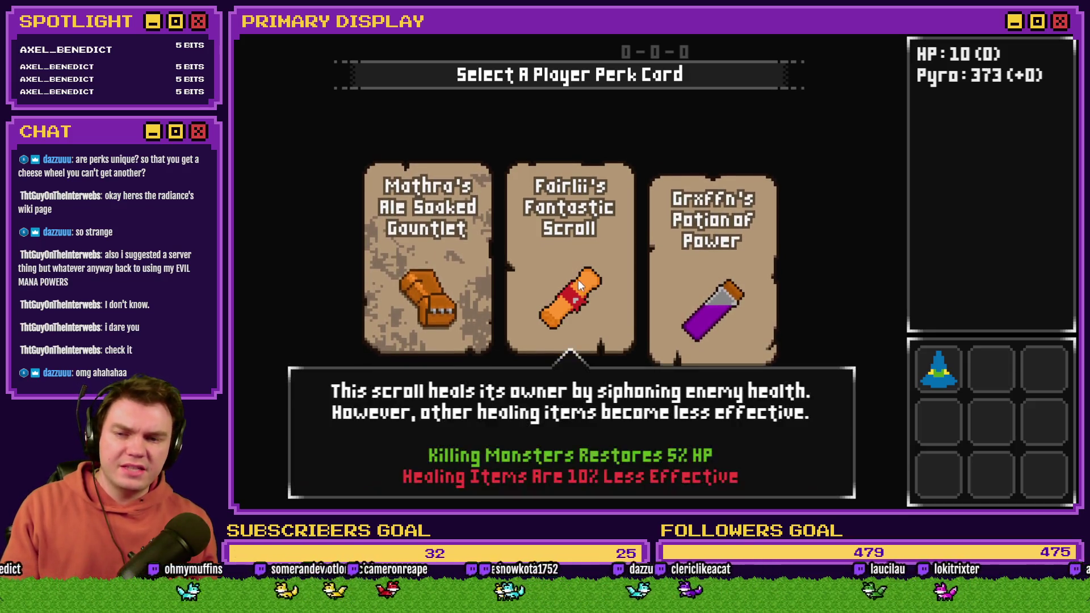
{"action": "mouse_move", "coordinate": [463, 277]}
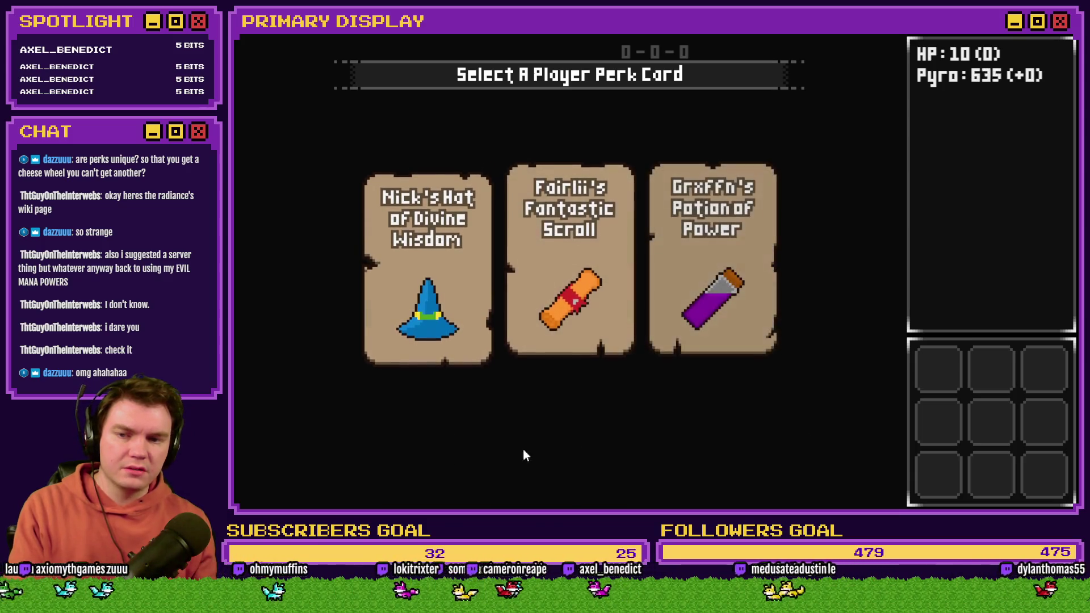
{"action": "mouse_move", "coordinate": [582, 339]}
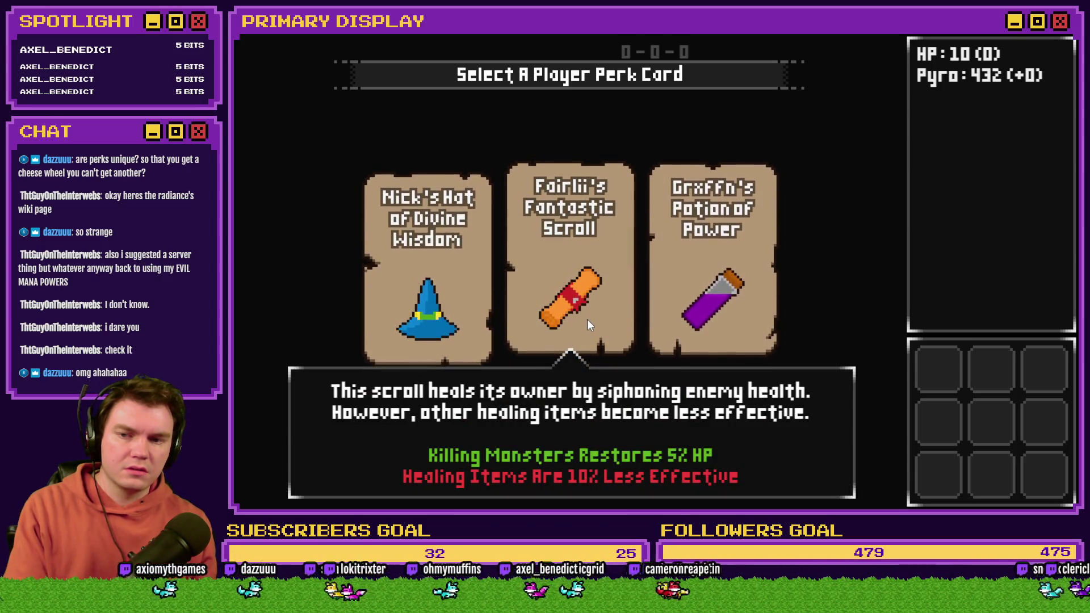
{"action": "left_click", "coordinate": [587, 323]}
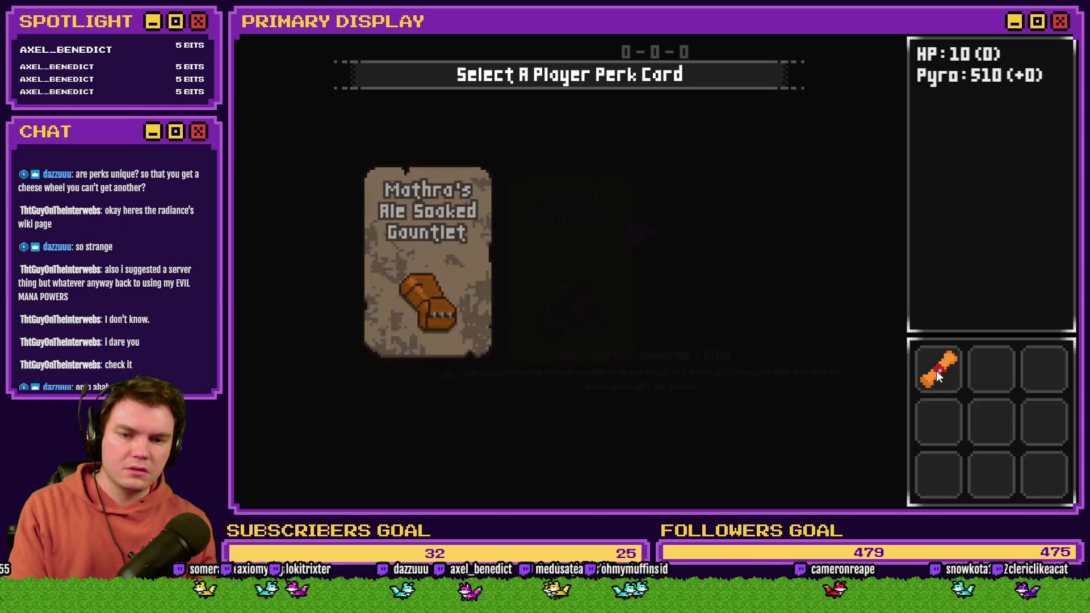
Step: Review the offered perk cards' descriptions and take Axel's Wheel of Cheese
{"action": "mouse_move", "coordinate": [453, 450]}
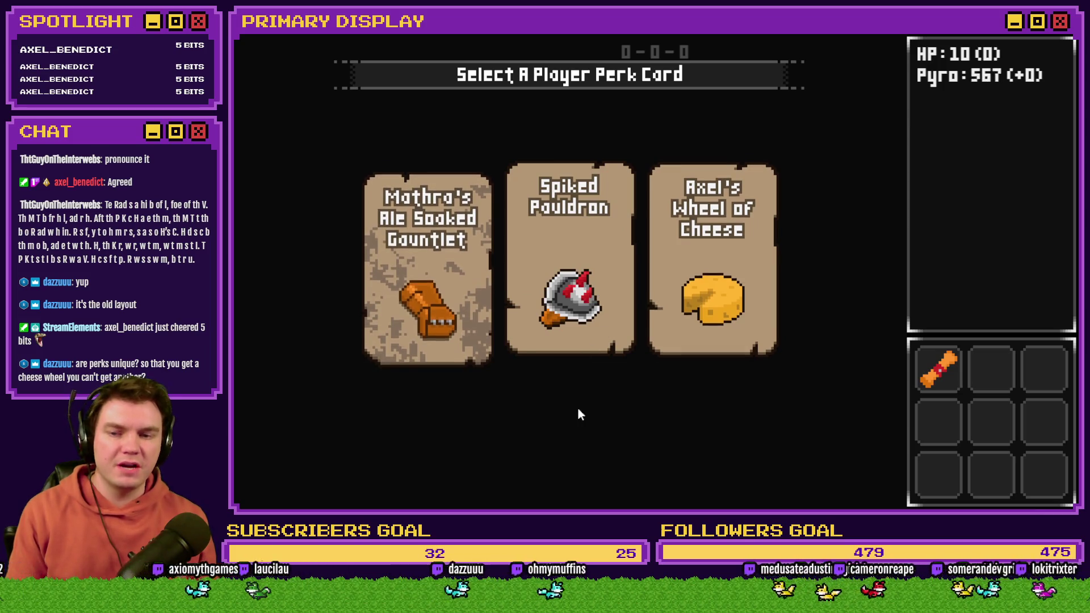
{"action": "mouse_move", "coordinate": [575, 298]}
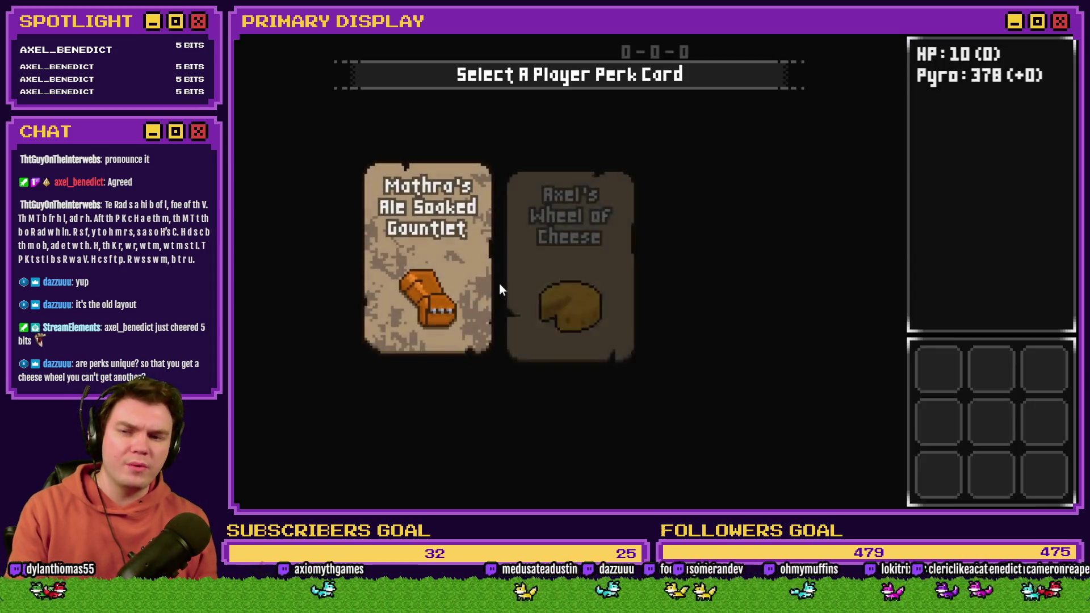
{"action": "mouse_move", "coordinate": [445, 418]}
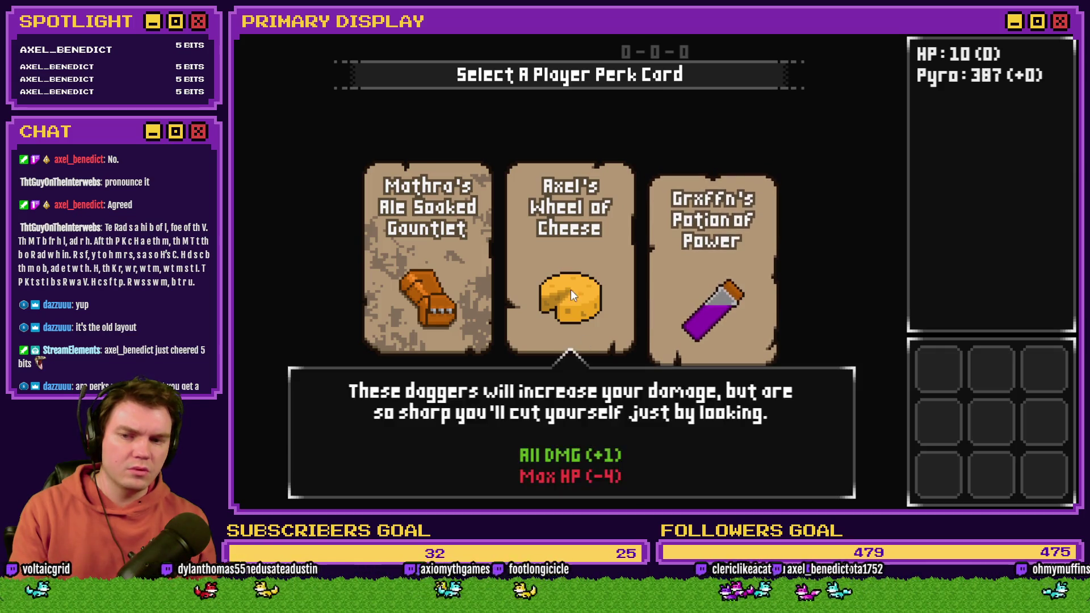
{"action": "mouse_move", "coordinate": [689, 301]}
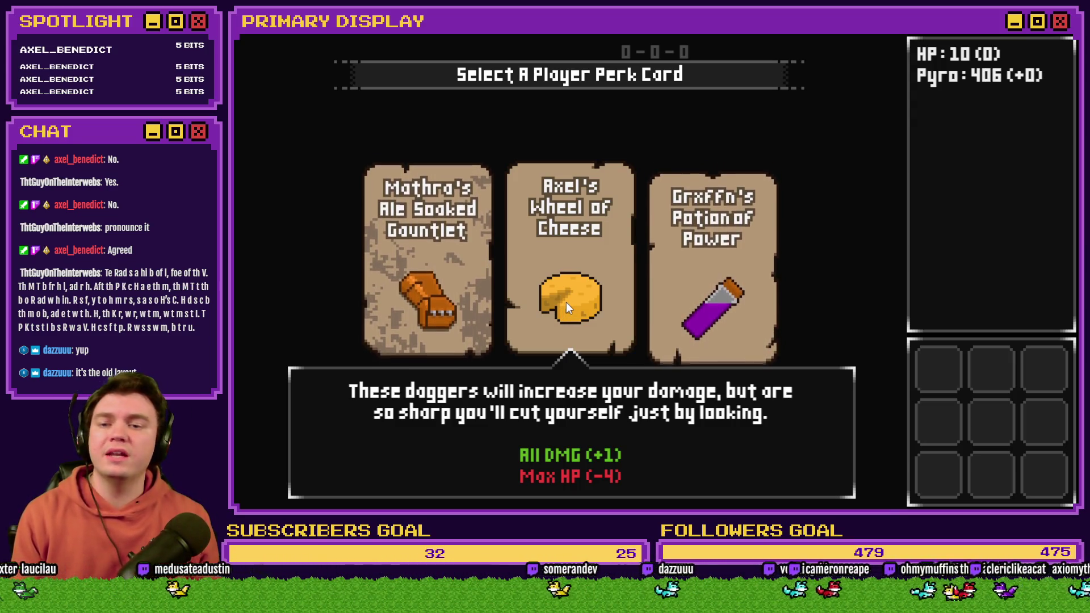
{"action": "left_click", "coordinate": [567, 302]}
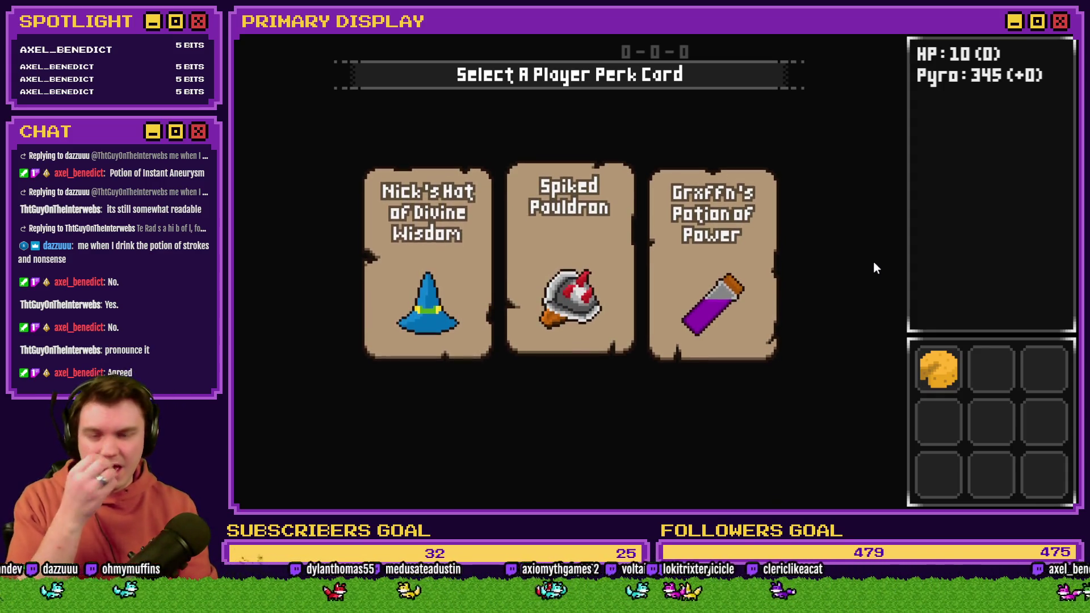
{"action": "left_click", "coordinate": [1059, 35]}
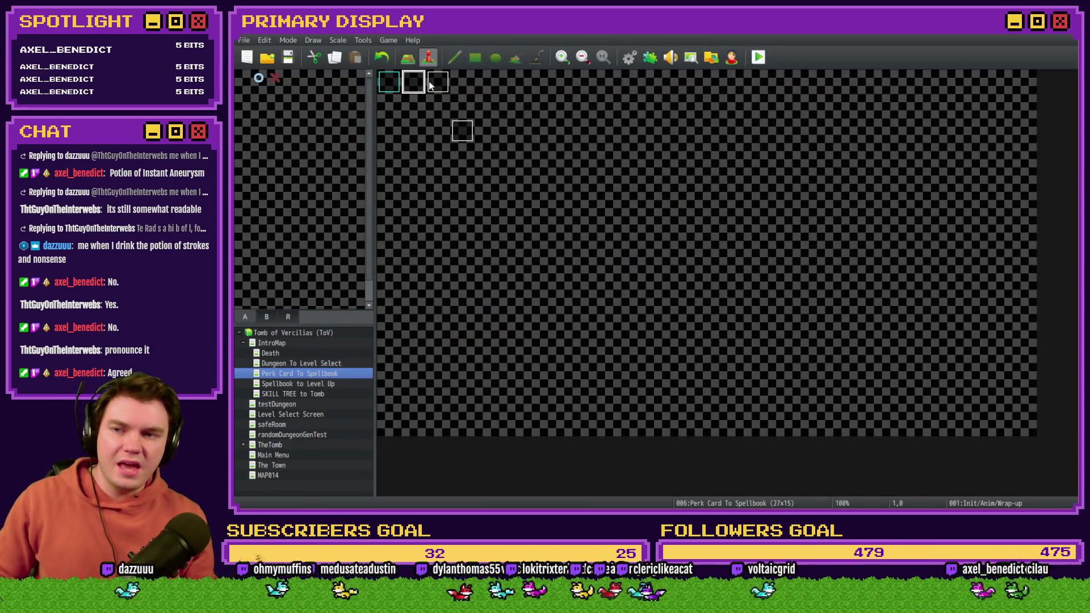
{"action": "double_click", "coordinate": [420, 81]}
{"action": "left_click", "coordinate": [459, 130]}
{"action": "scroll", "coordinate": [707, 289], "scroll_direction": "down", "scroll_amount": 10}
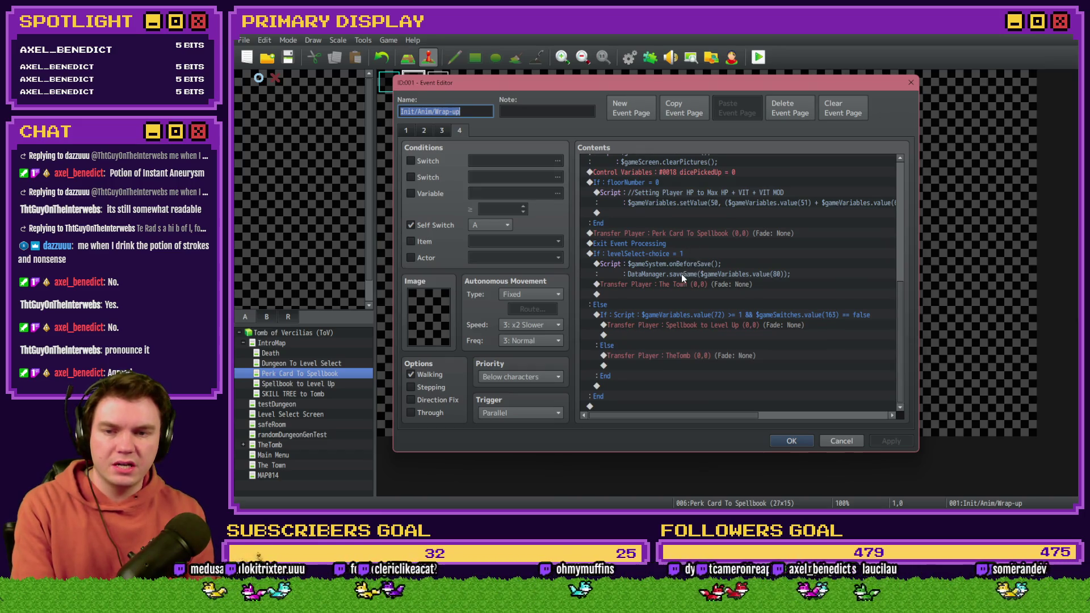
{"action": "left_click", "coordinate": [676, 233]}
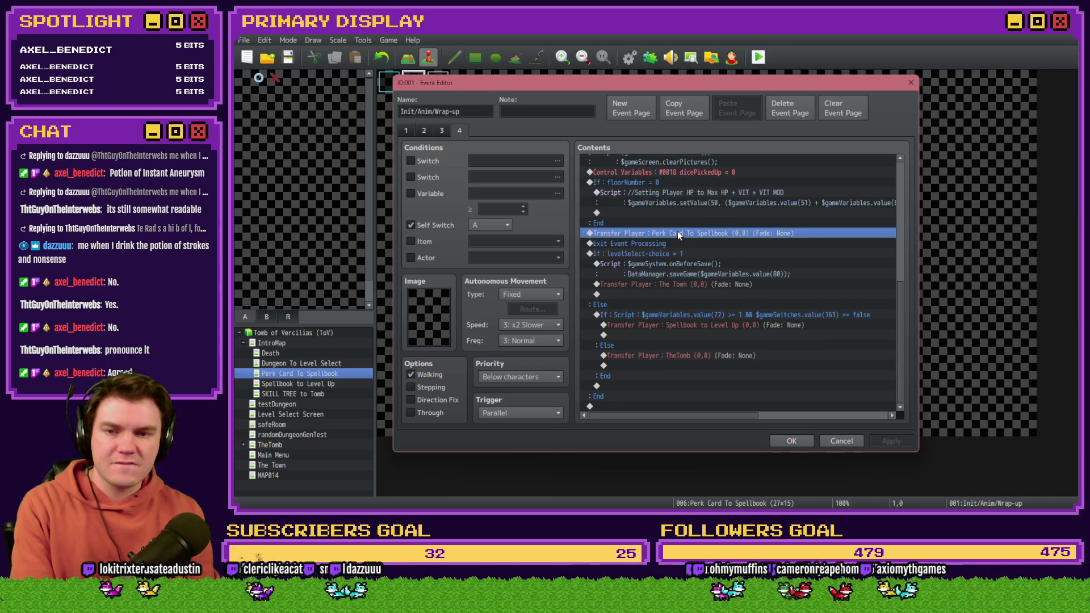
{"action": "scroll", "coordinate": [676, 240], "scroll_direction": "up", "scroll_amount": 1}
{"action": "left_click", "coordinate": [756, 372], "text": "shift"}
{"action": "key", "text": "Delete"}
{"action": "left_click", "coordinate": [792, 441]}
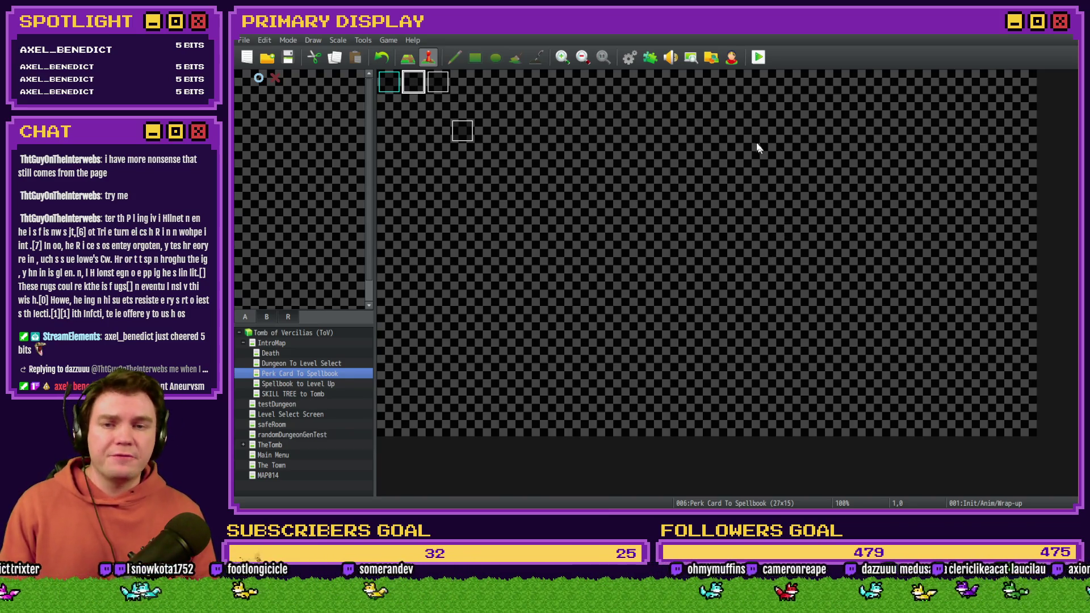
{"action": "key", "text": "F12"}
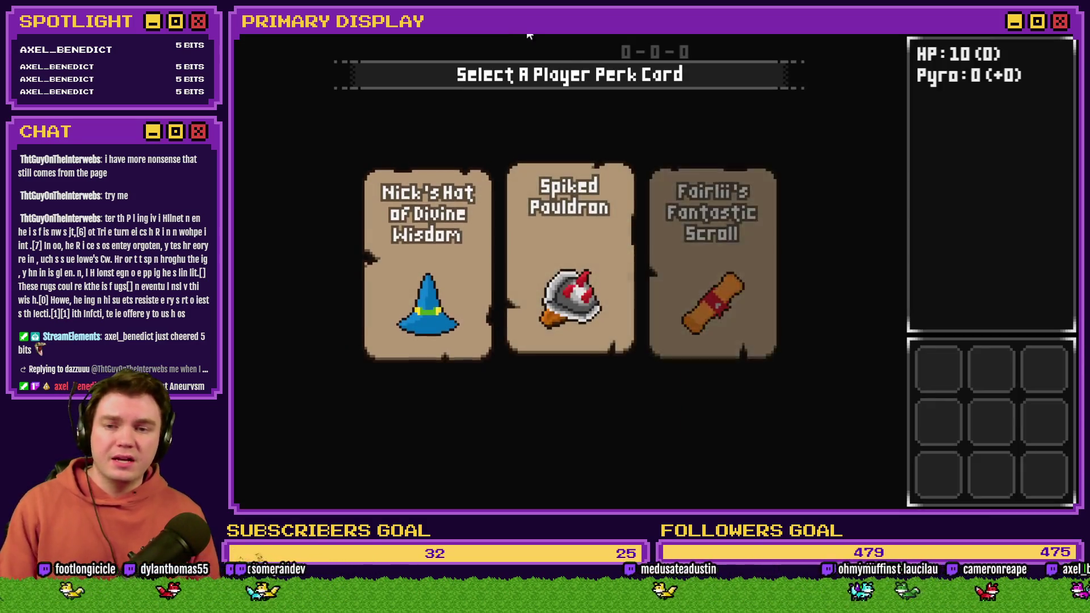
Step: Show the Fairlii's Fantastic Scroll tooltip on the Select A Player Perk Card screen
{"action": "mouse_move", "coordinate": [757, 240]}
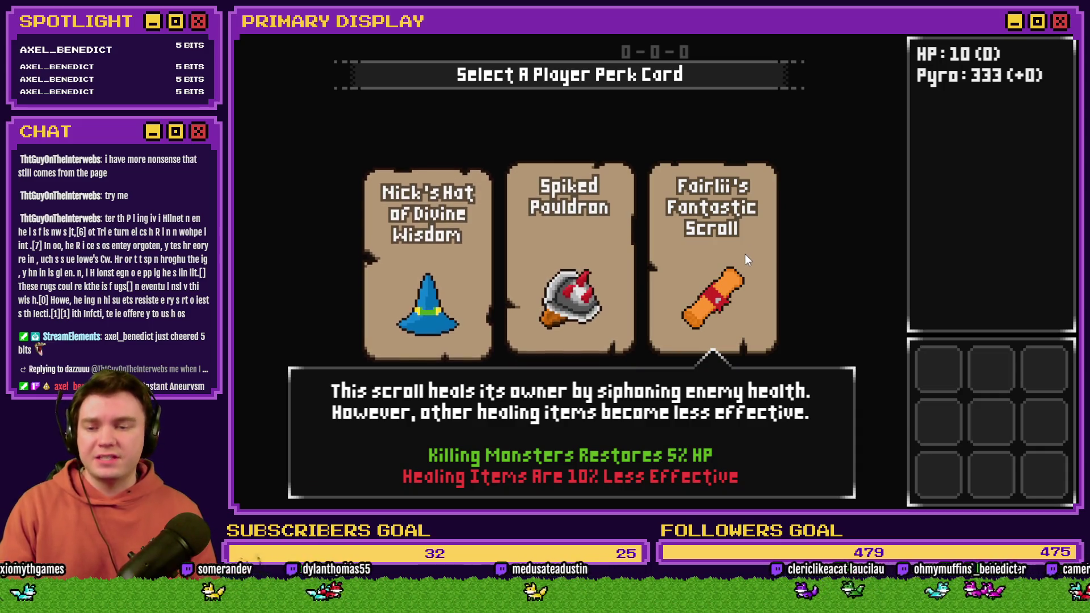